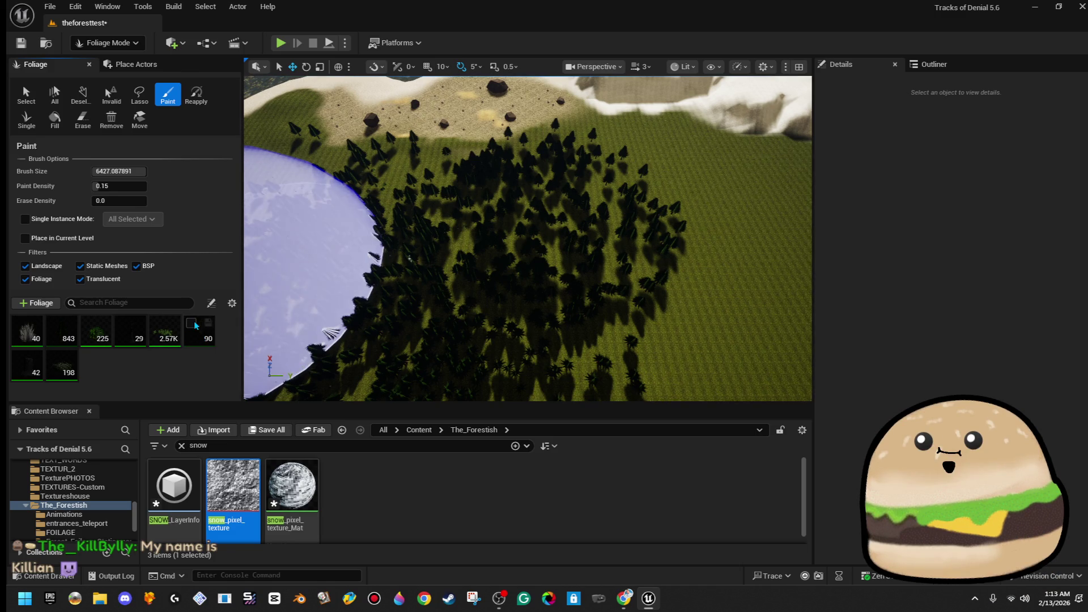
# Step: Paint pine trees along the forest edge, the lower-right grass and the grassy clearing
pyautogui.moveTo(561, 259)
pyautogui.mouseDown()
pyautogui.moveTo(493, 224)
pyautogui.moveTo(522, 276)
pyautogui.moveTo(549, 294)
pyautogui.mouseUp()
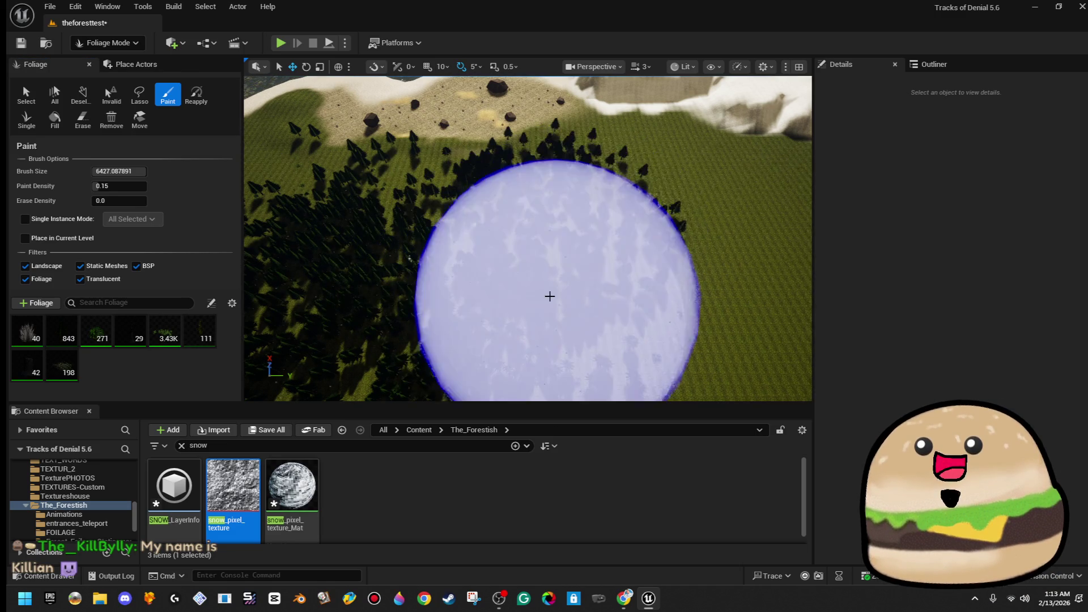
pyautogui.scroll(3, 549, 294)
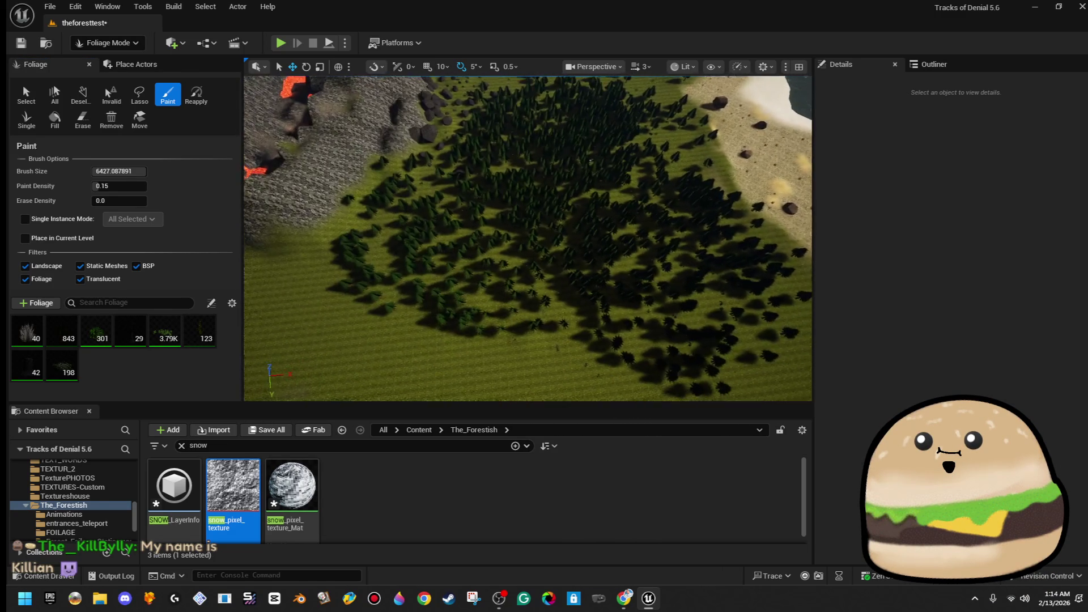
pyautogui.moveTo(534, 154)
pyautogui.mouseDown()
pyautogui.moveTo(461, 189)
pyautogui.moveTo(595, 296)
pyautogui.mouseUp()
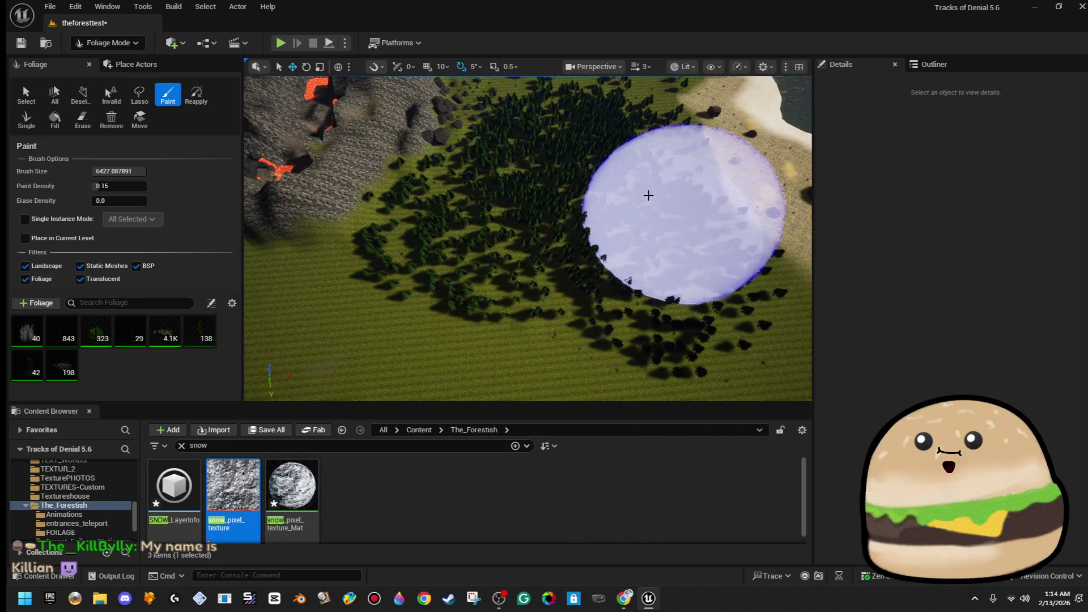
pyautogui.scroll(5, 554, 245)
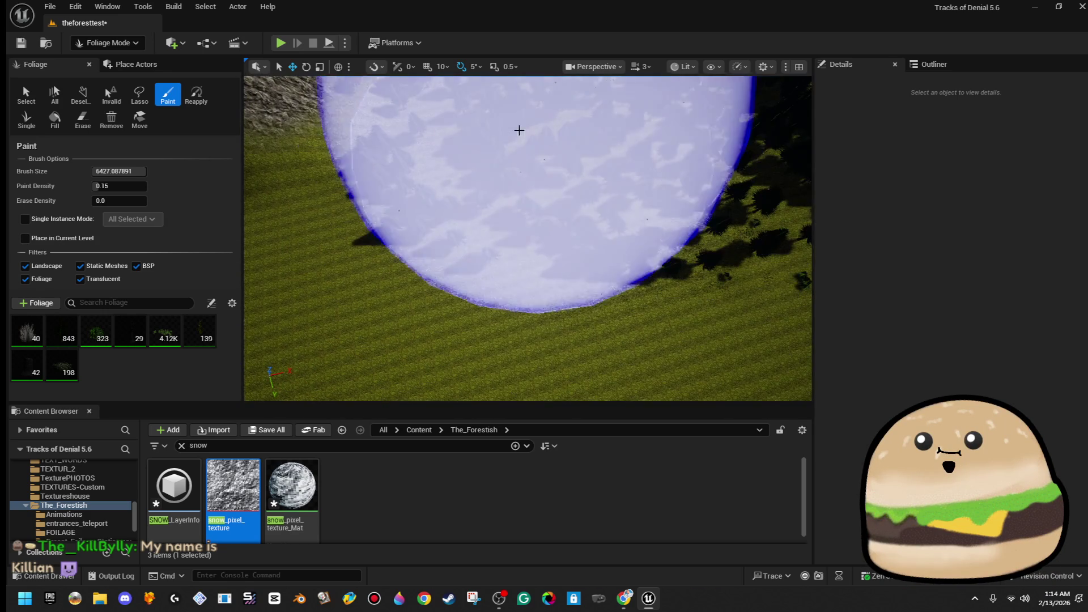
pyautogui.moveTo(519, 131); pyautogui.dragTo(455, 128)
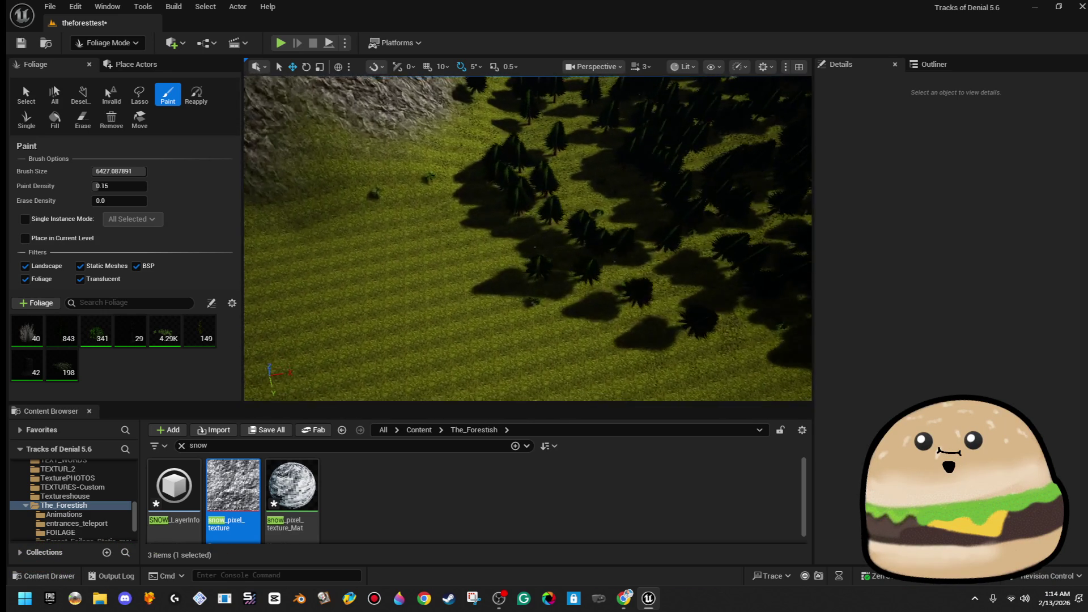
# Step: Move the camera around the forest toward the snowy mountains and the beach
pyautogui.moveTo(527, 238); pyautogui.dragTo(527, 238)
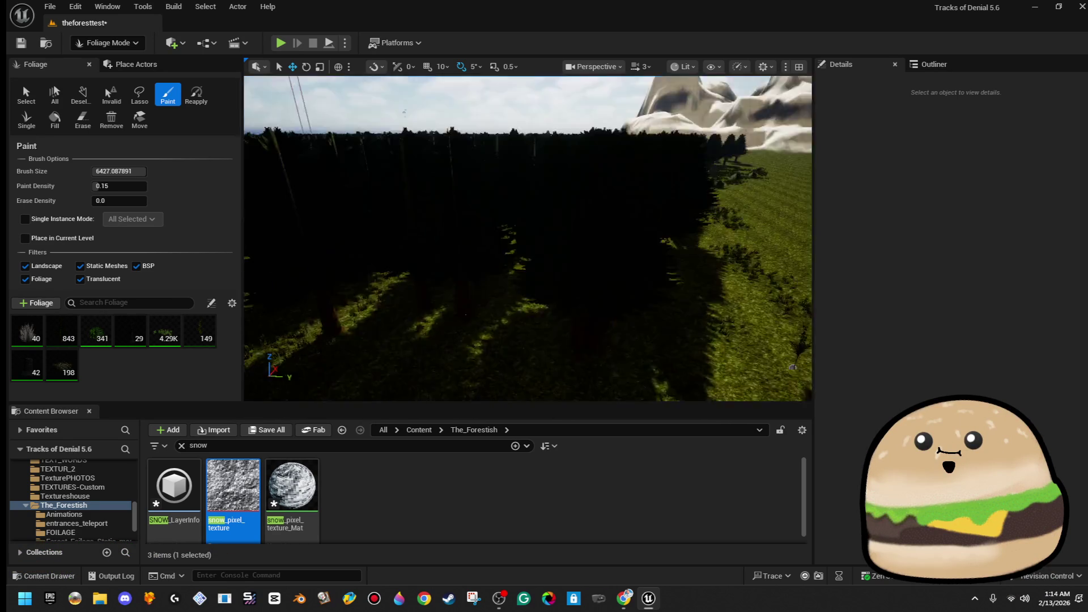
pyautogui.moveTo(347, 240); pyautogui.dragTo(347, 241)
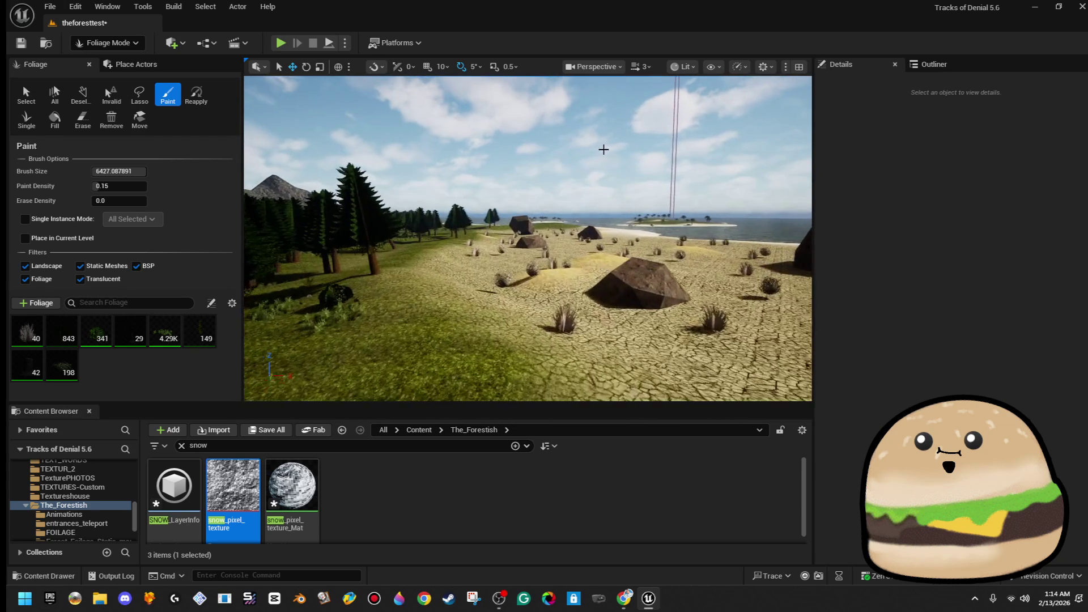
pyautogui.moveTo(604, 149); pyautogui.dragTo(604, 149)
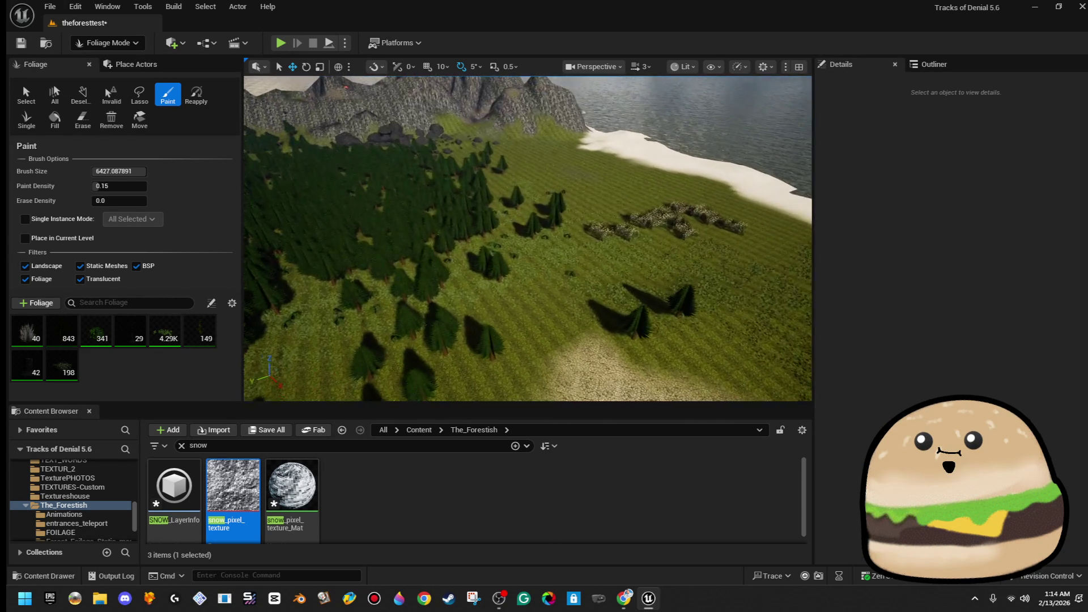
pyautogui.moveTo(539, 256); pyautogui.dragTo(538, 256)
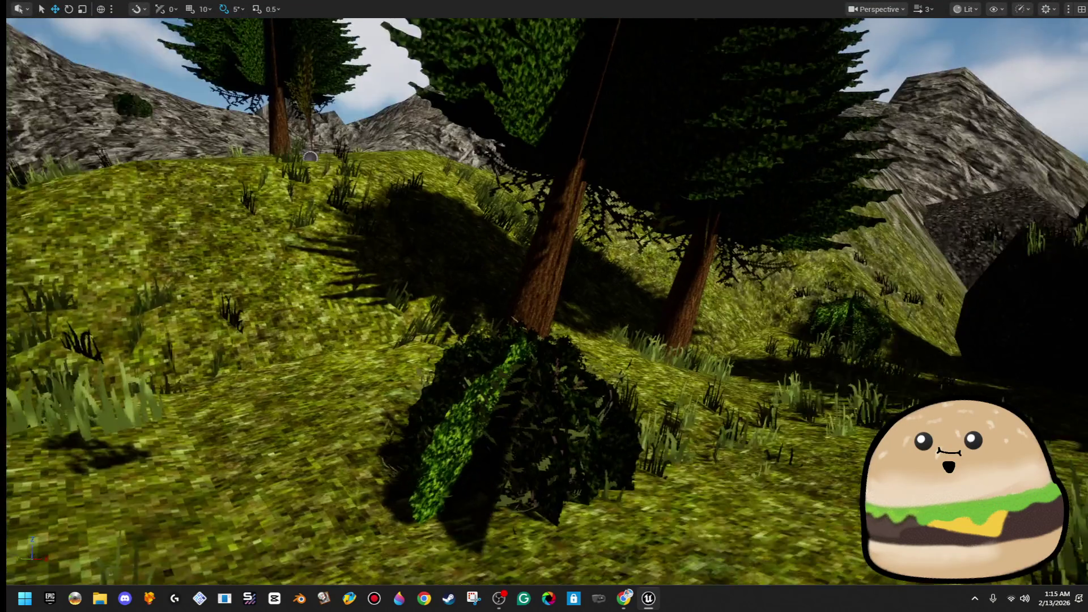
pyautogui.press('F11')
# Step: Select two painted pine trees with Foliage Select and tilt them with the rotation gizmo
pyautogui.click(26, 95)
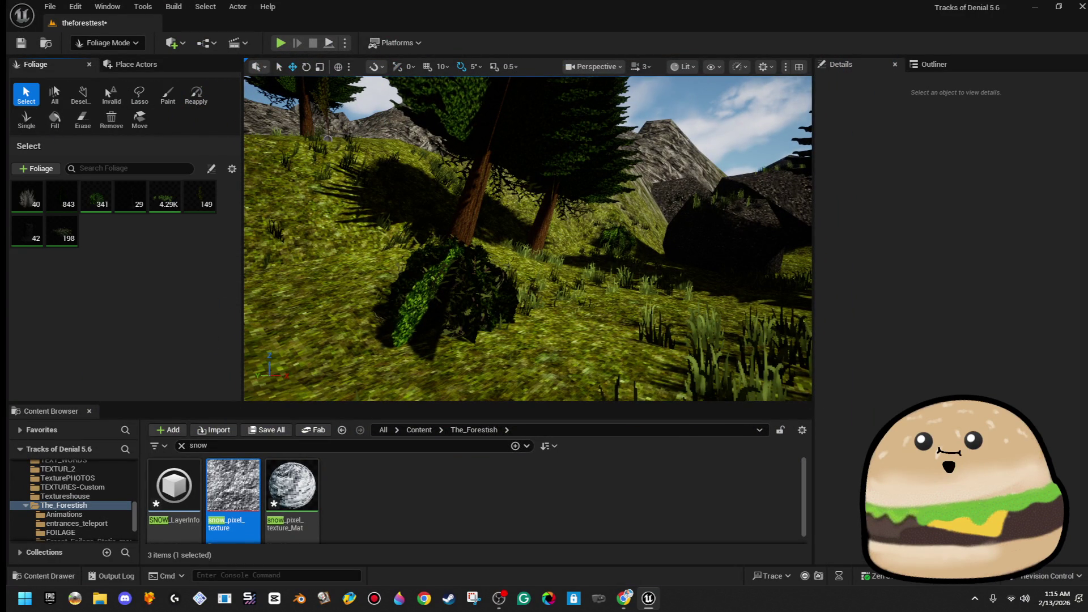
pyautogui.click(532, 208)
pyautogui.keyDown('ctrl'); pyautogui.click(543, 213); pyautogui.keyUp('ctrl')
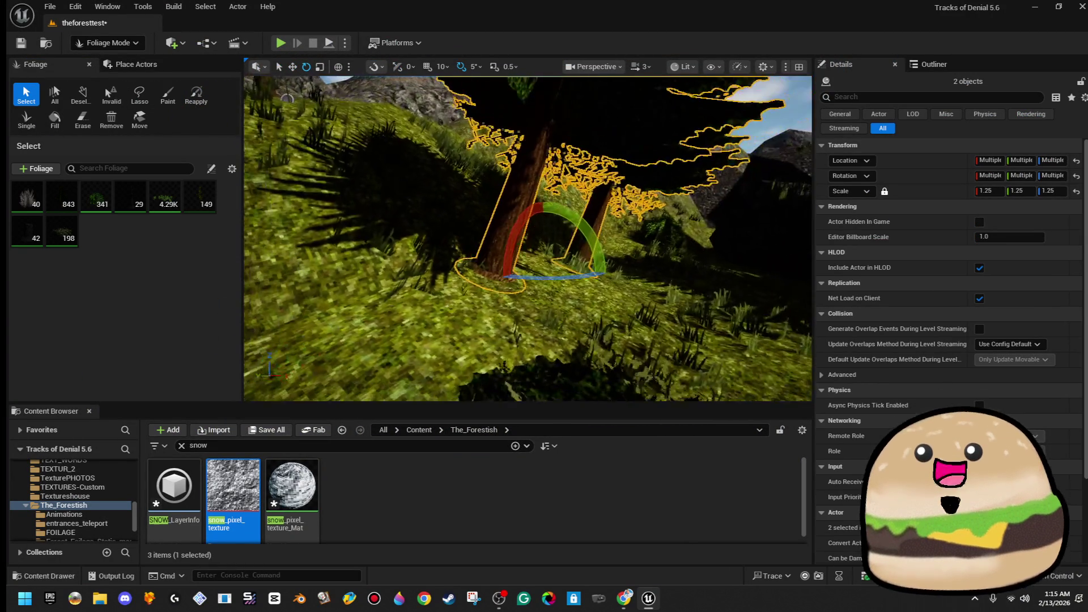
pyautogui.moveTo(607, 262); pyautogui.dragTo(608, 273)
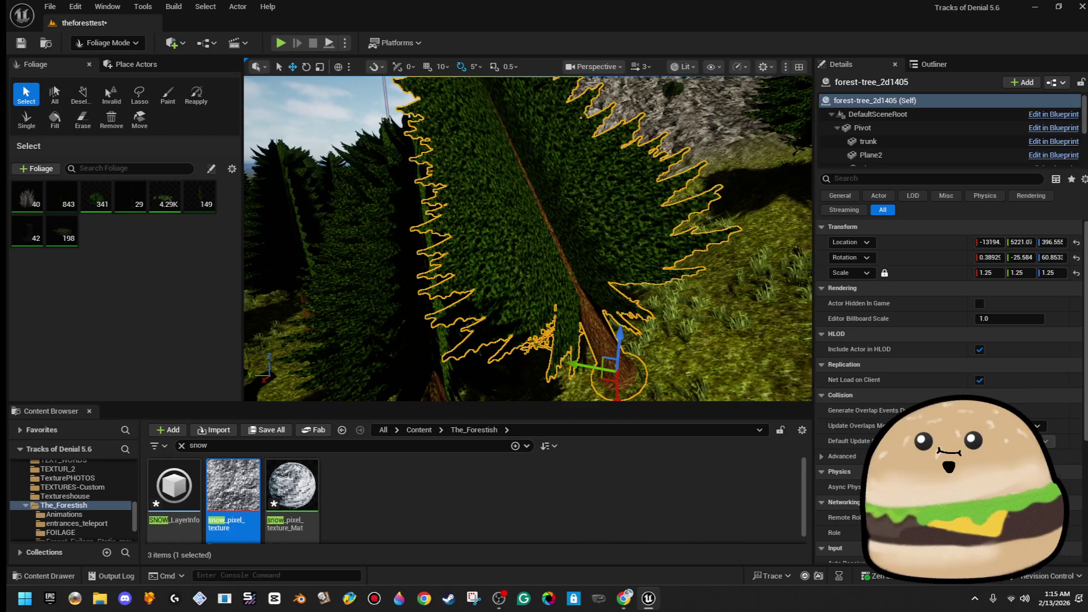
pyautogui.moveTo(558, 361); pyautogui.dragTo(563, 375)
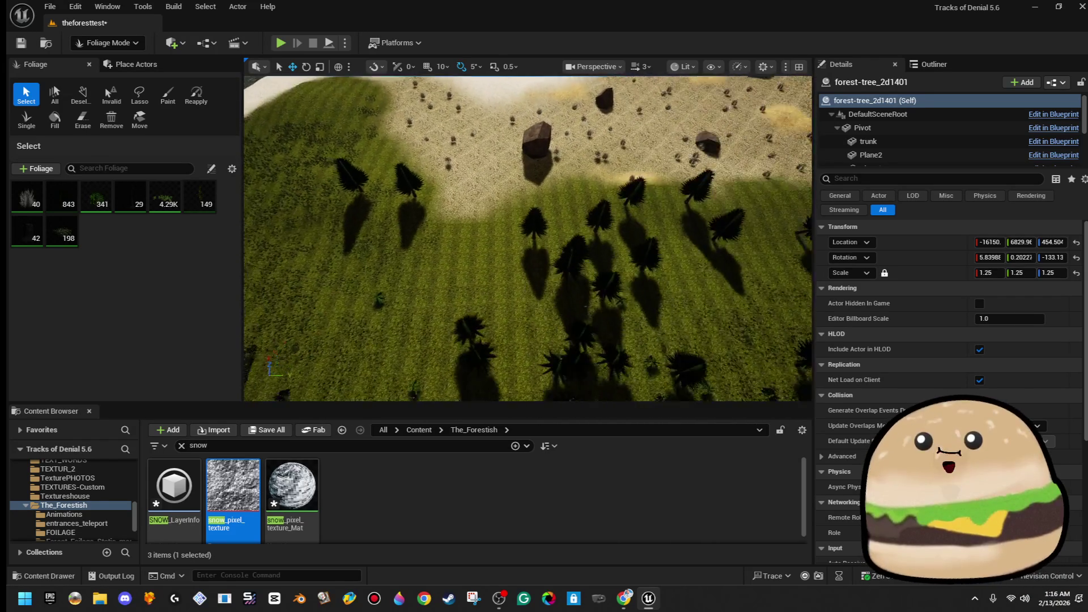
# Step: Check several other pine trees near the sand and forest edge, then open the editor modes list
pyautogui.click(649, 279)
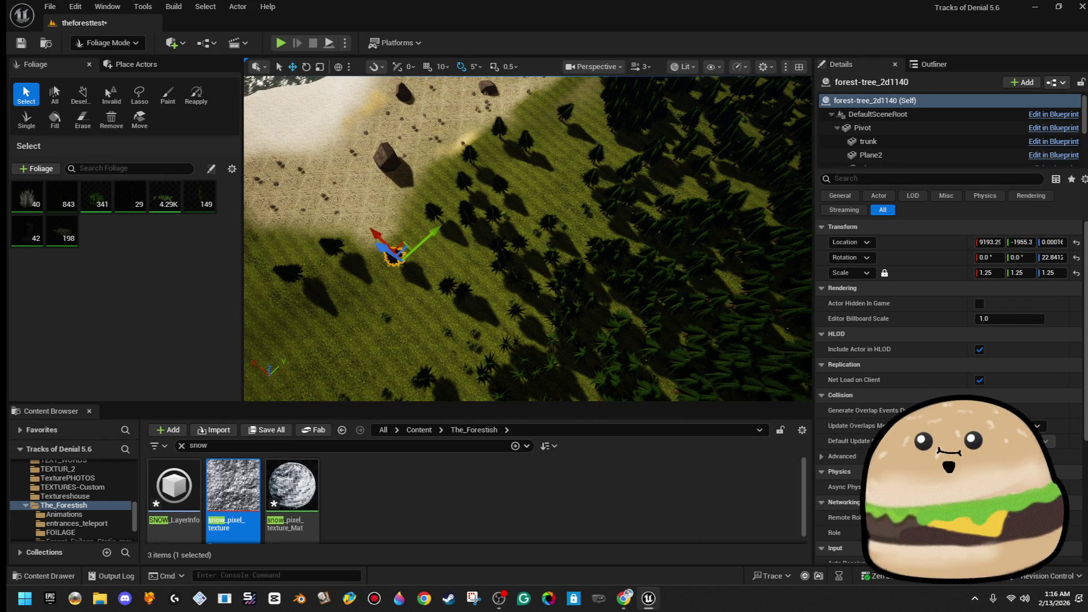
pyautogui.click(692, 265)
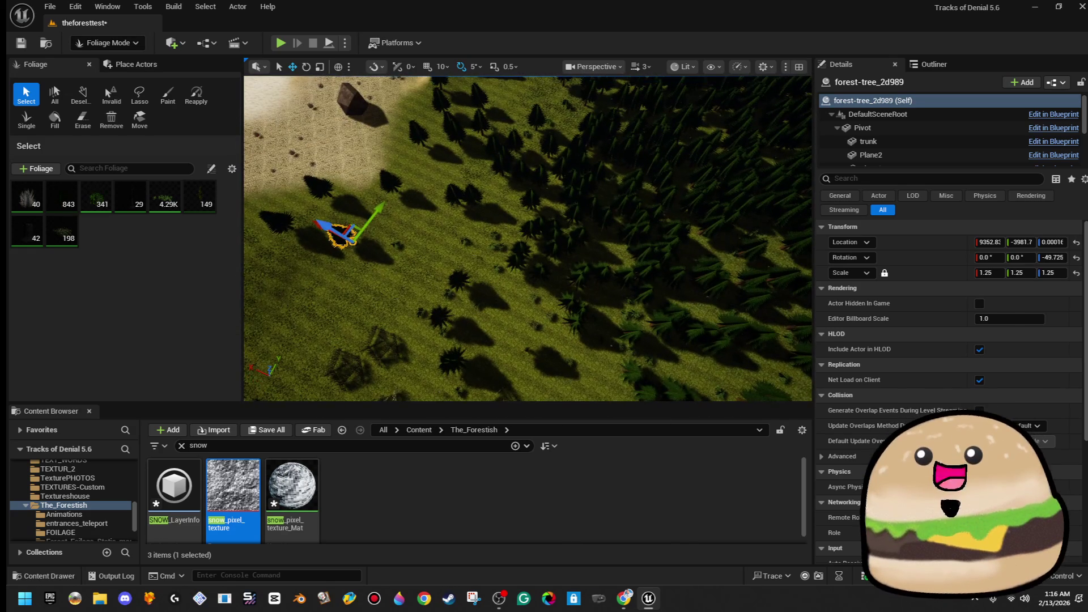
pyautogui.click(634, 211)
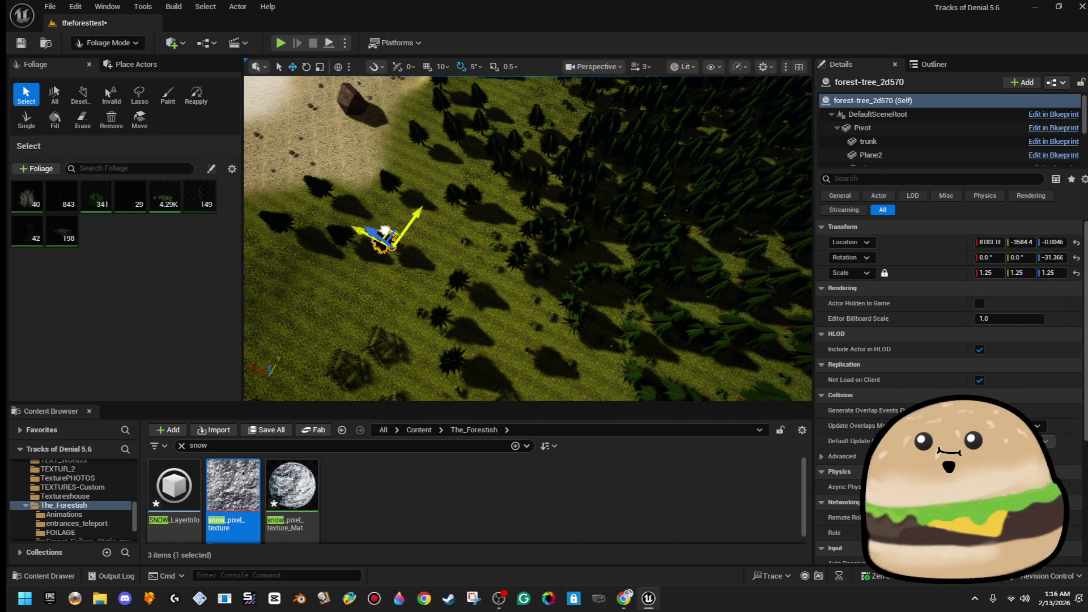
pyautogui.click(684, 185)
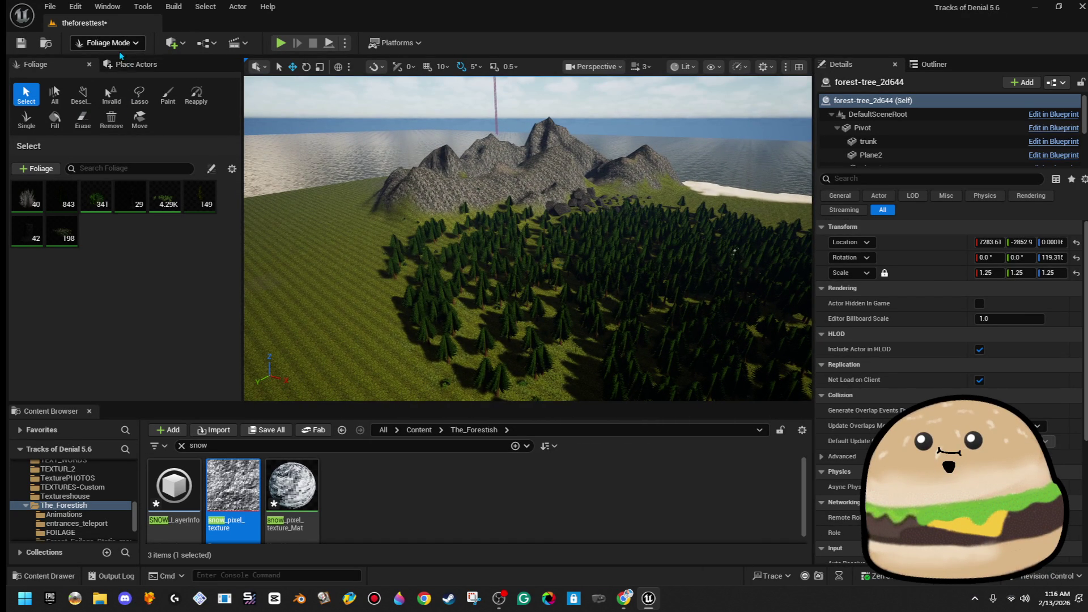
pyautogui.click(105, 42)
# Step: Switch to Landscape Mode with brush size 2884.88 and tool strength 0.0344
pyautogui.click(116, 74)
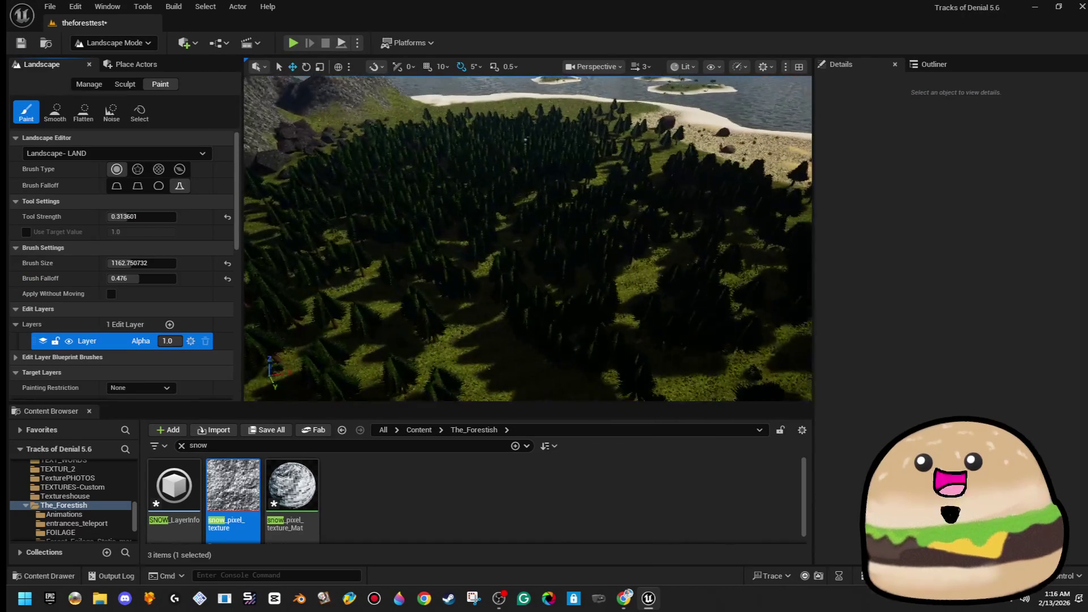
pyautogui.scroll(-3, 486, 206)
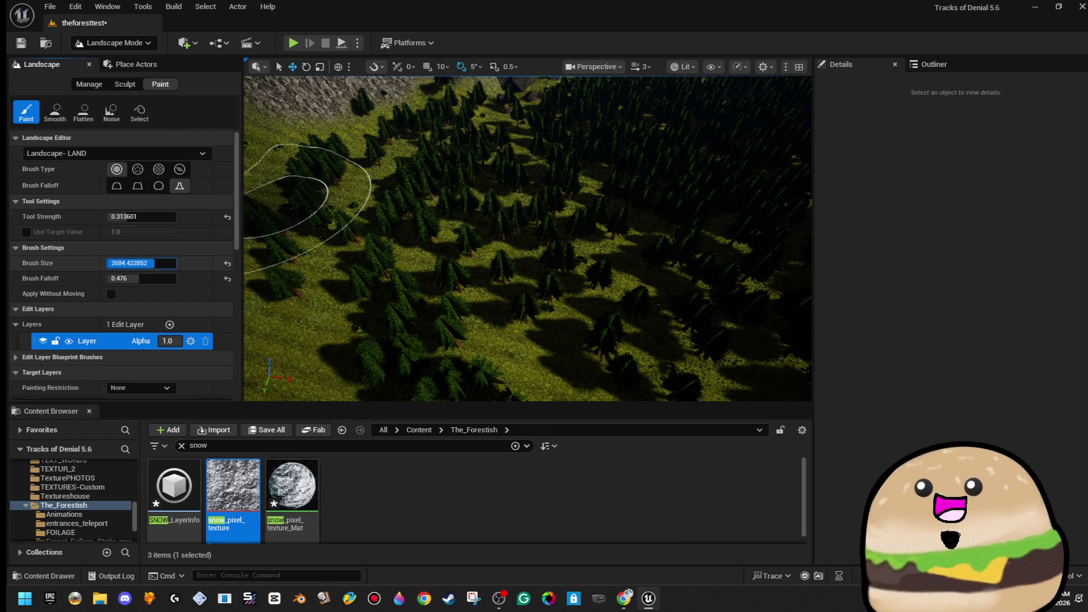
pyautogui.moveTo(157, 261); pyautogui.dragTo(192, 261)
pyautogui.click(151, 216)
pyautogui.write('0.0312')
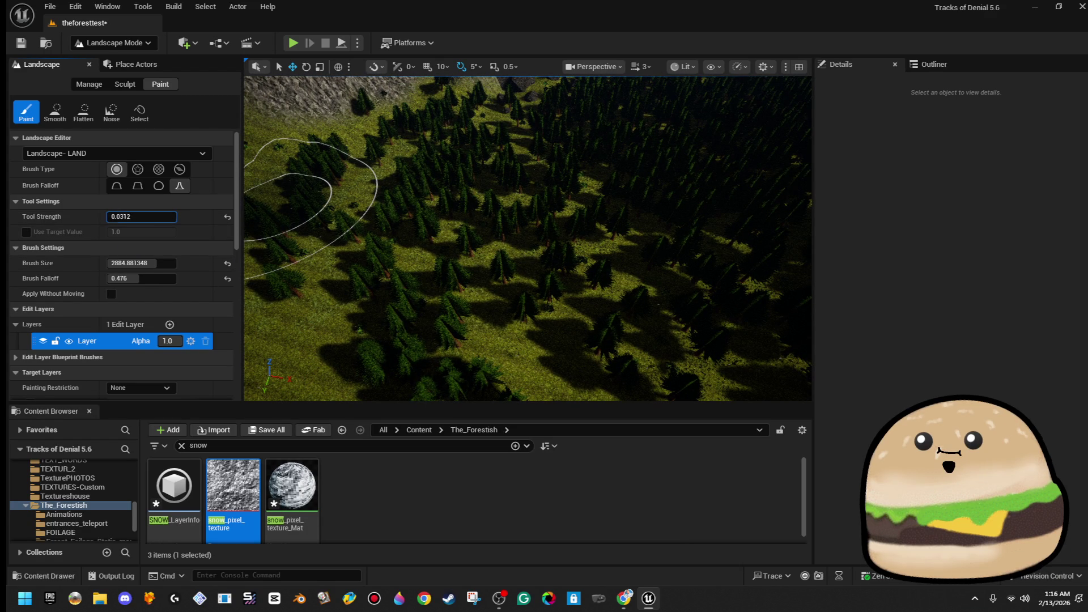
pyautogui.press('Return')
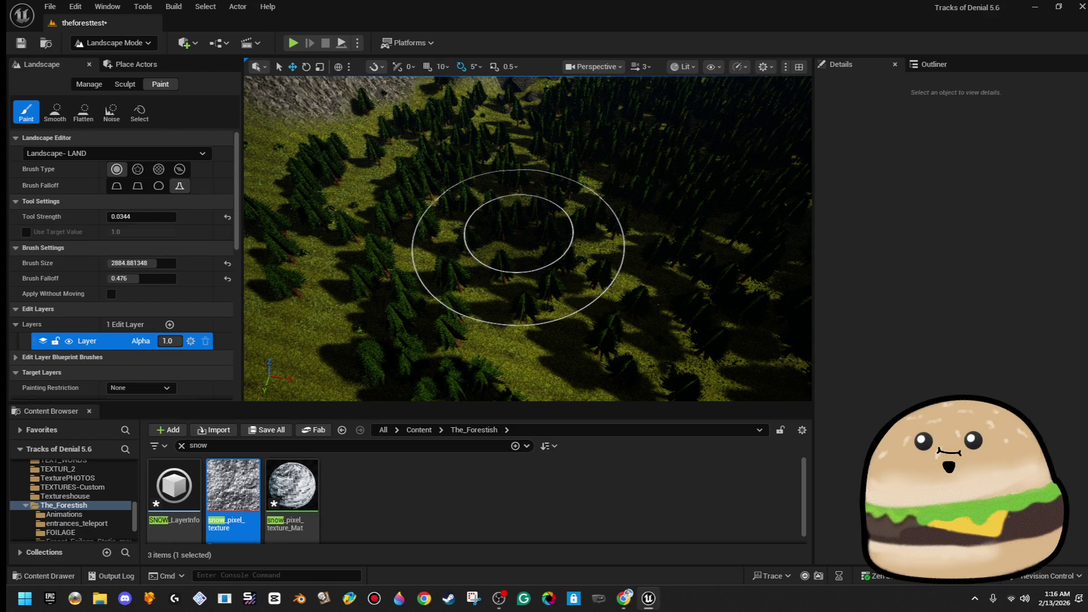
pyautogui.scroll(2, 497, 257)
pyautogui.scroll(5, 527, 238)
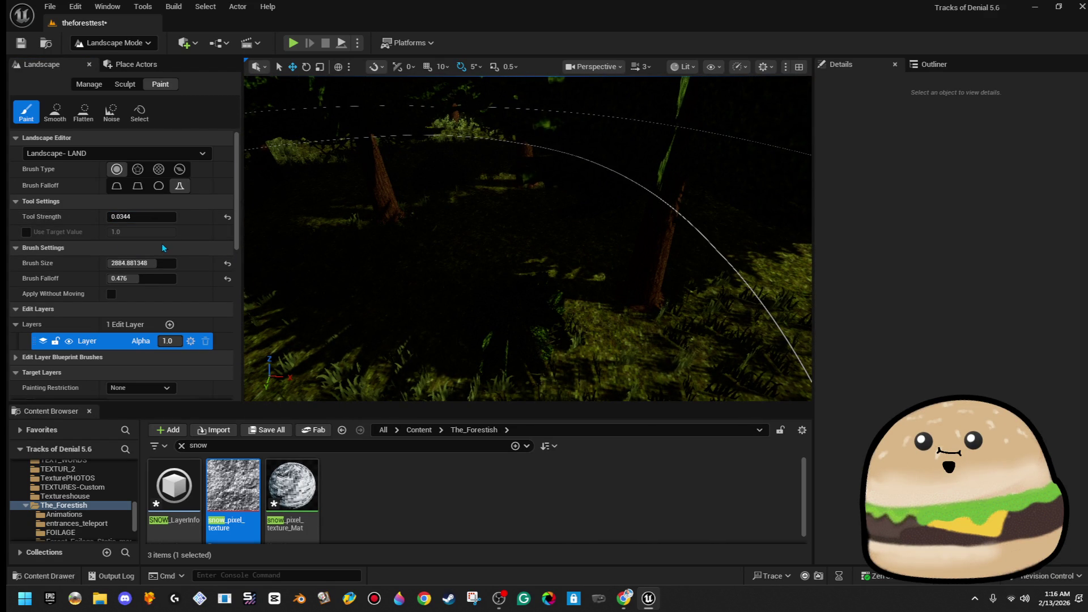
# Step: Choose the Sculpt tool and set its tool strength to 0.088
pyautogui.click(124, 84)
pyautogui.click(26, 112)
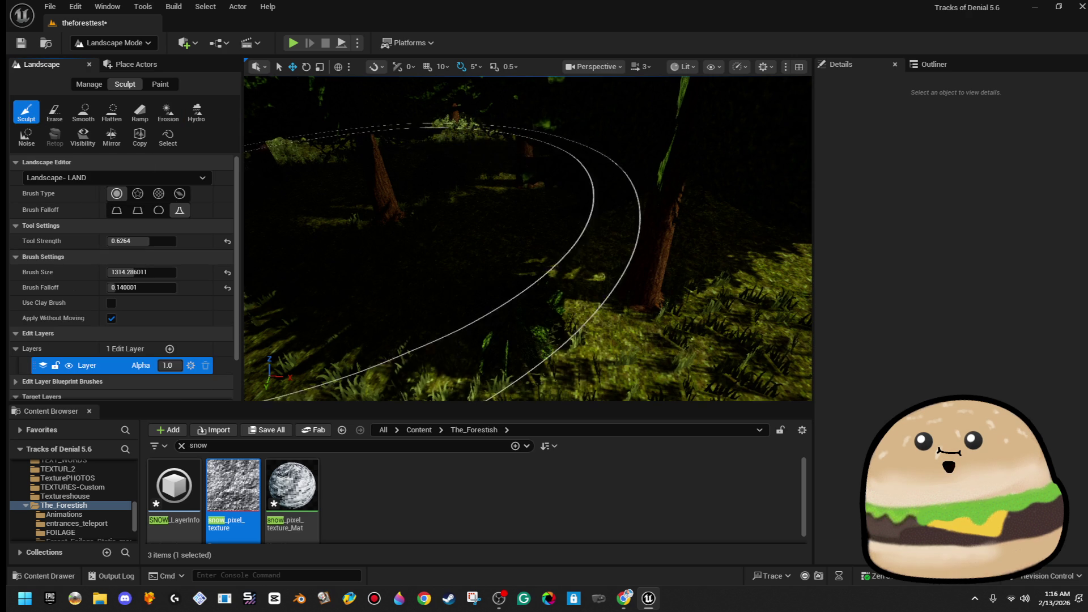
pyautogui.click(142, 241)
pyautogui.write('0.088')
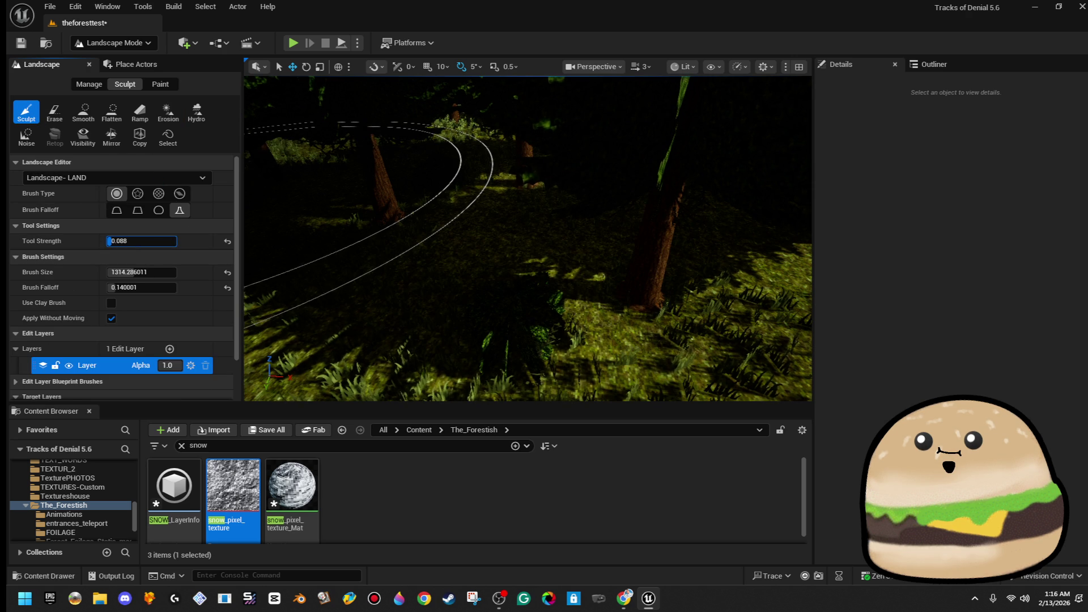
pyautogui.press('Return')
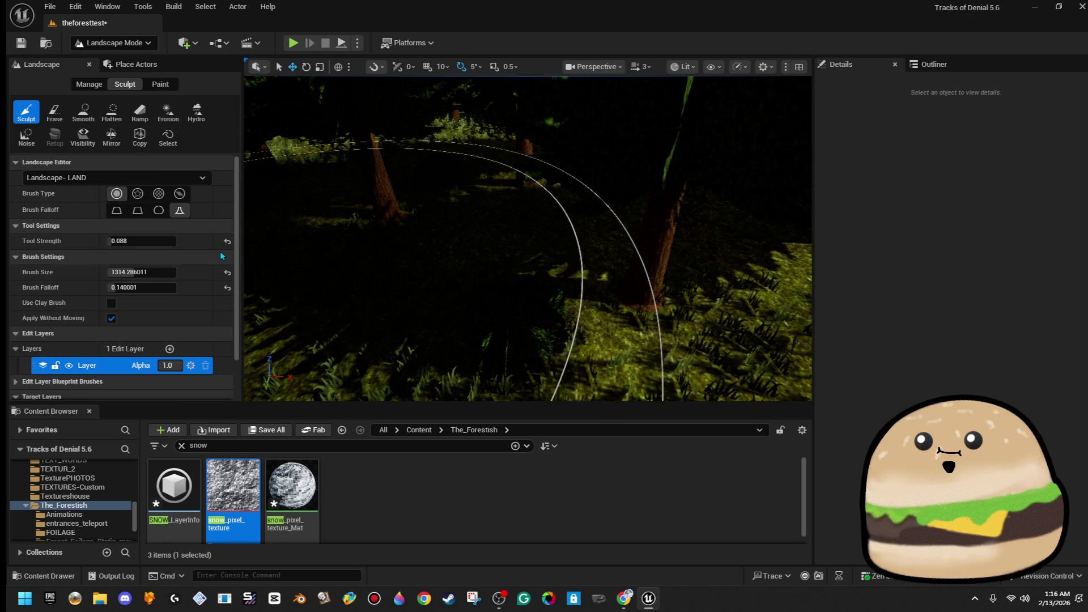
# Step: Soften the brush falloff to 0.426401 and tilt the view across the forest
pyautogui.moveTo(141, 287); pyautogui.dragTo(180, 287)
pyautogui.scroll(-15, 584, 206)
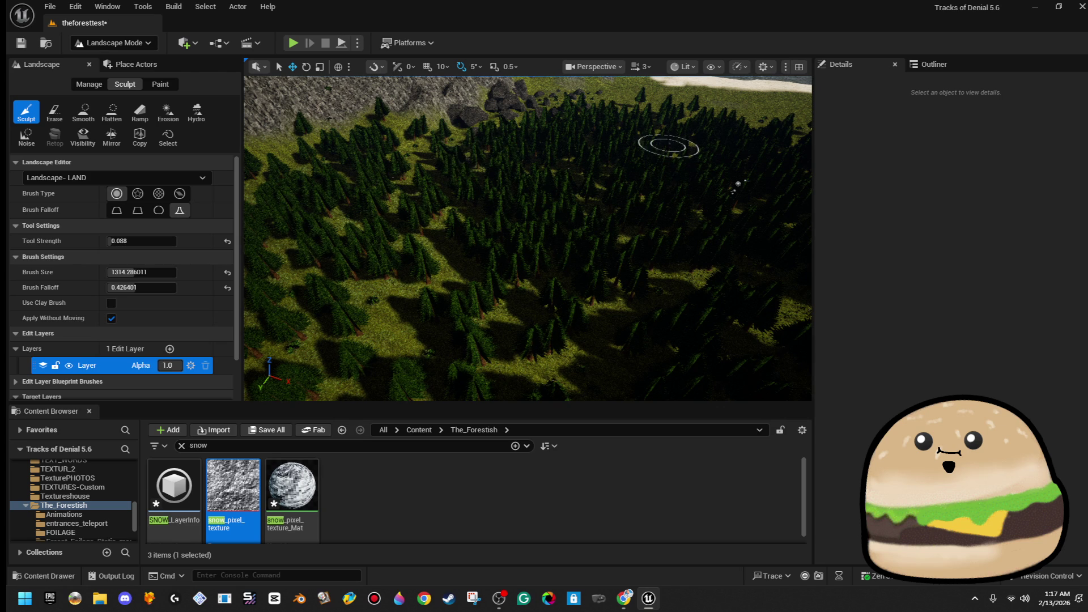
pyautogui.scroll(5, 667, 187)
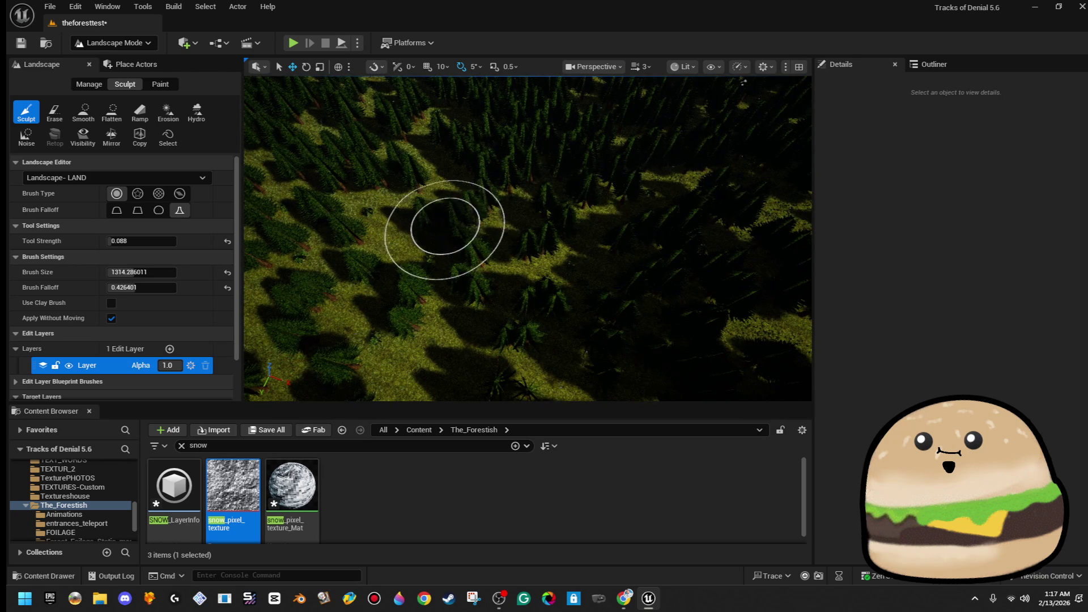
pyautogui.scroll(-5, 437, 225)
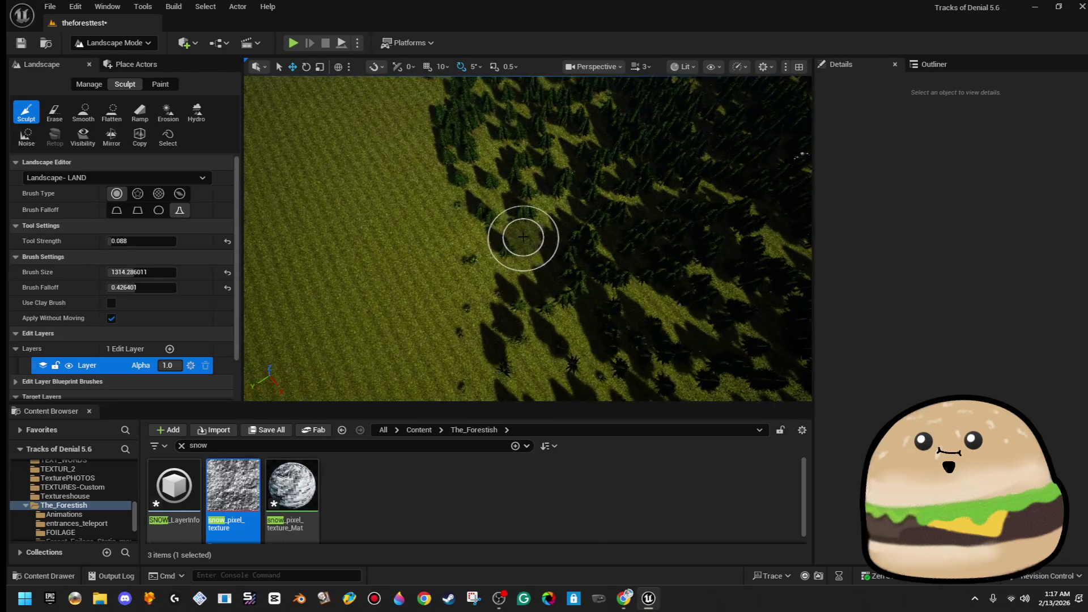
pyautogui.moveTo(561, 267)
pyautogui.mouseDown()
pyautogui.moveTo(562, 215)
pyautogui.moveTo(624, 185)
pyautogui.moveTo(340, 104)
pyautogui.mouseUp()
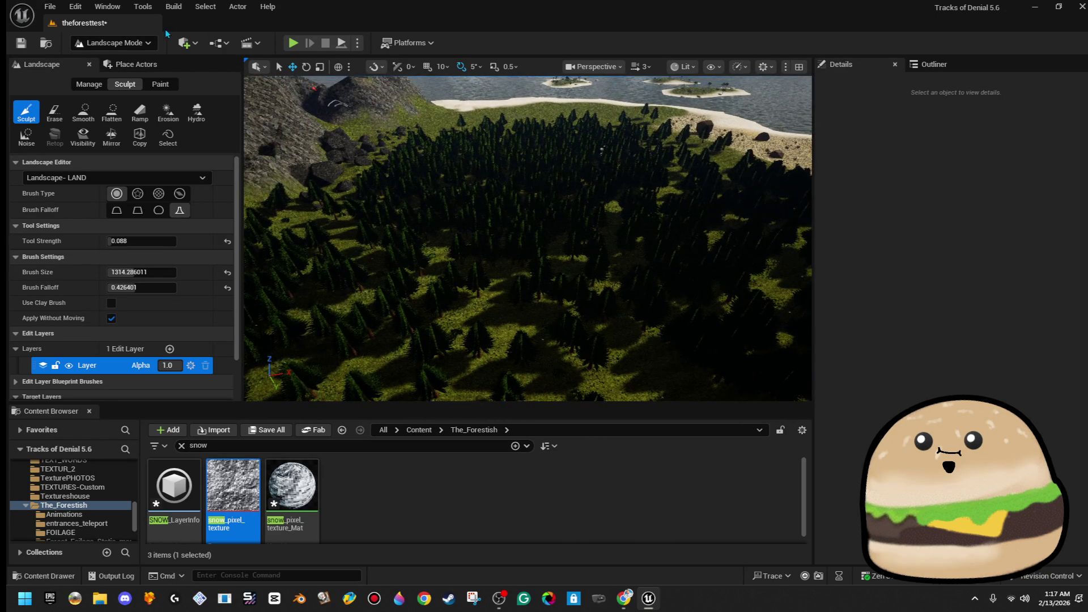
# Step: Play the level in the editor with Alt+P and make the view fullscreen with F11
pyautogui.hotkey('alt', 'p')
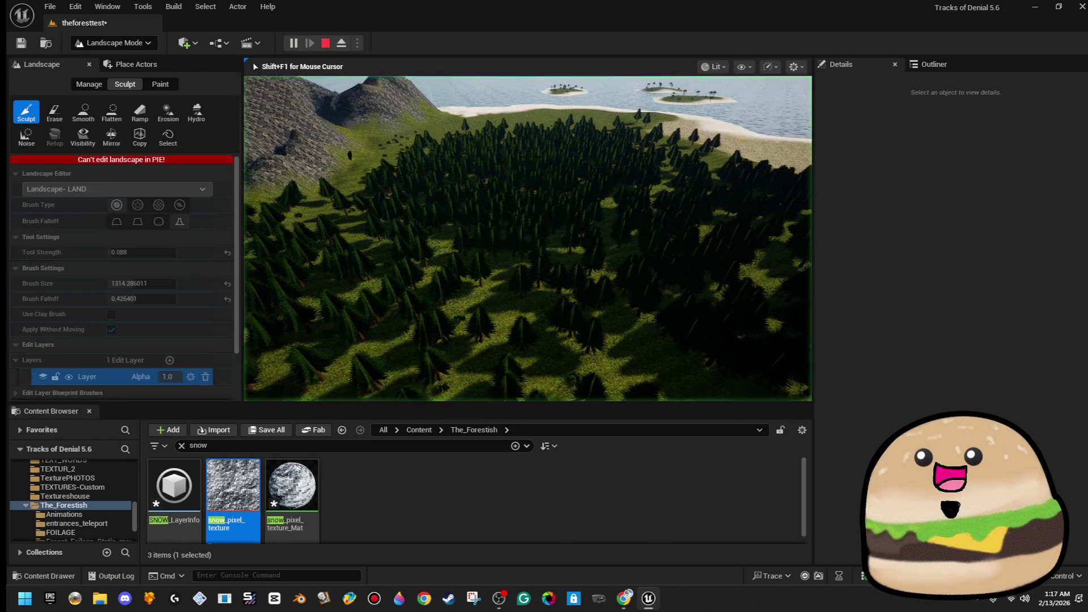
pyautogui.press('F11')
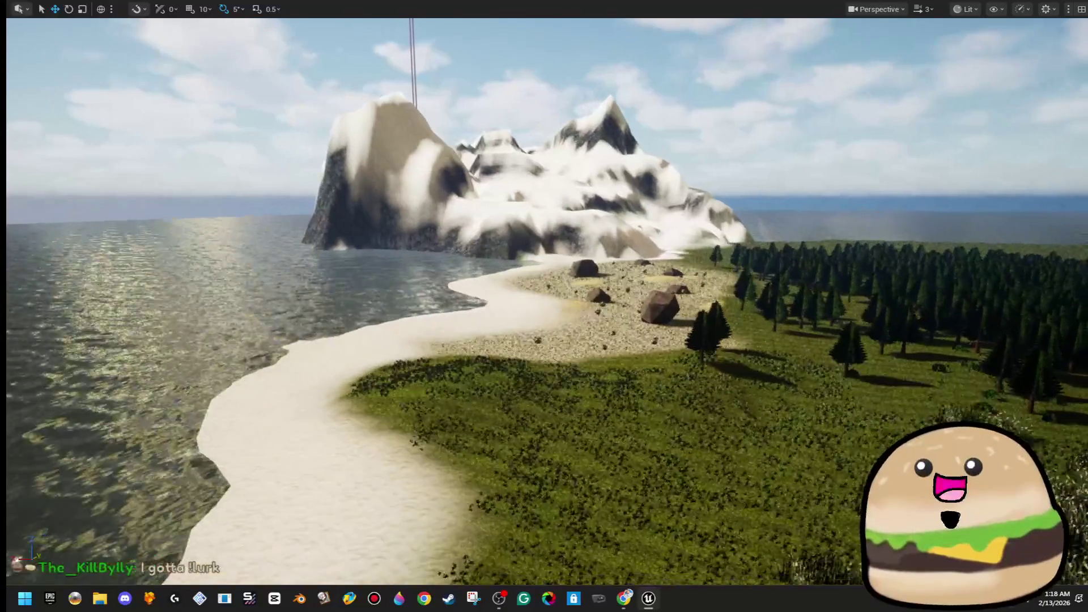
# Step: Fly around the island over the snowy mountain, beach and surrounding water, then exit fullscreen
pyautogui.press('F11')
pyautogui.press('F11')
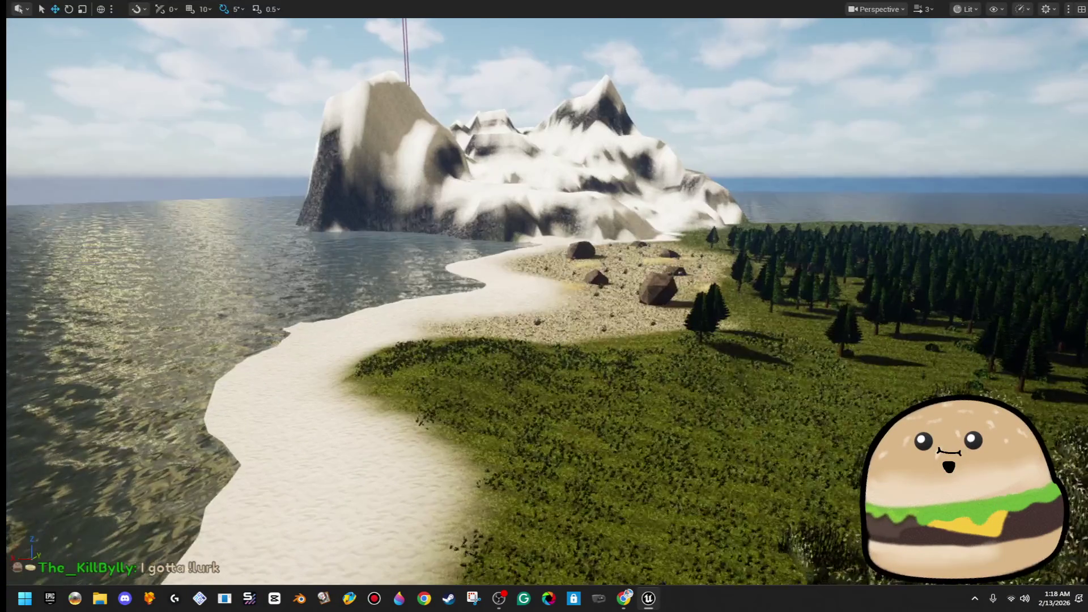
pyautogui.press('s')
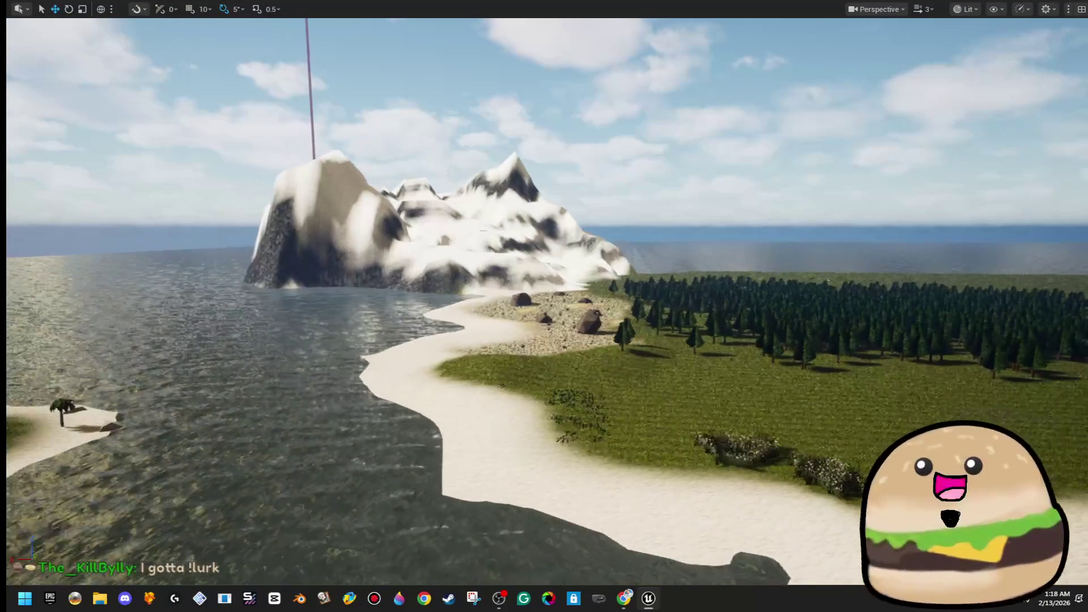
pyautogui.press('w')
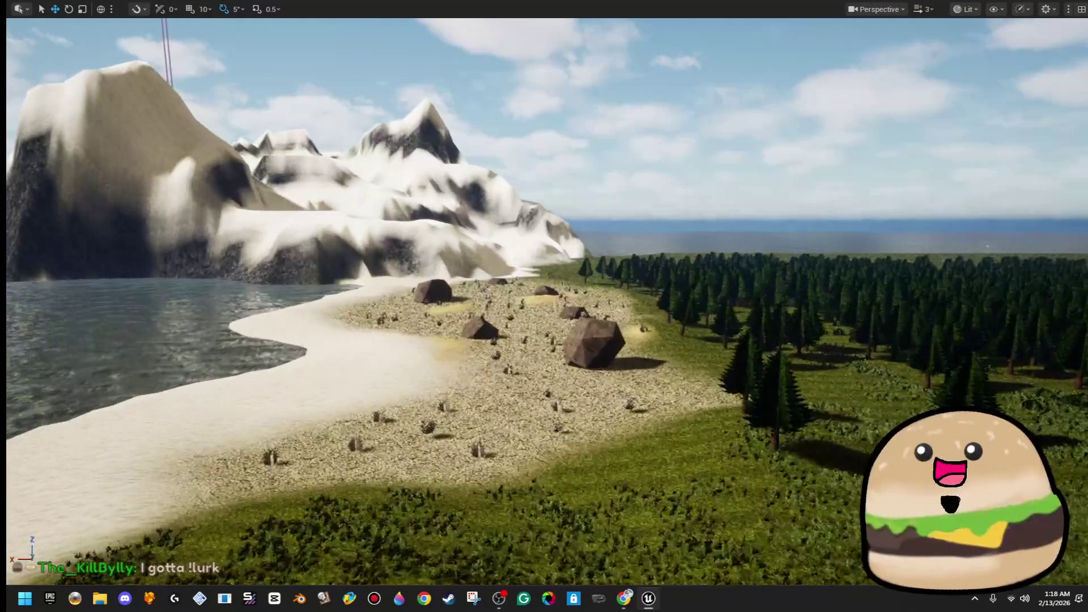
pyautogui.press('w')
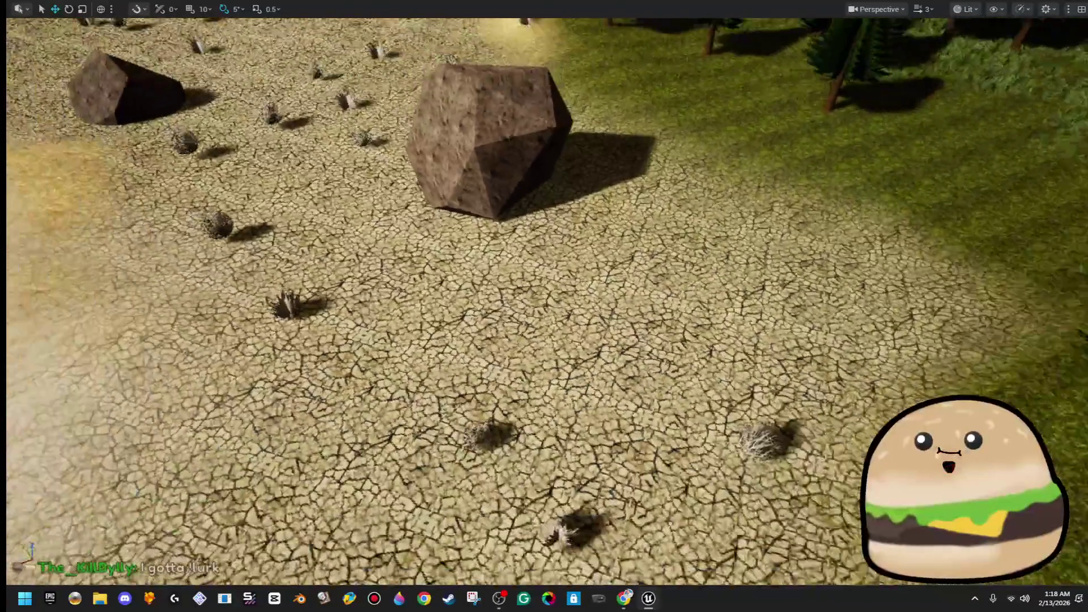
pyautogui.press('s')
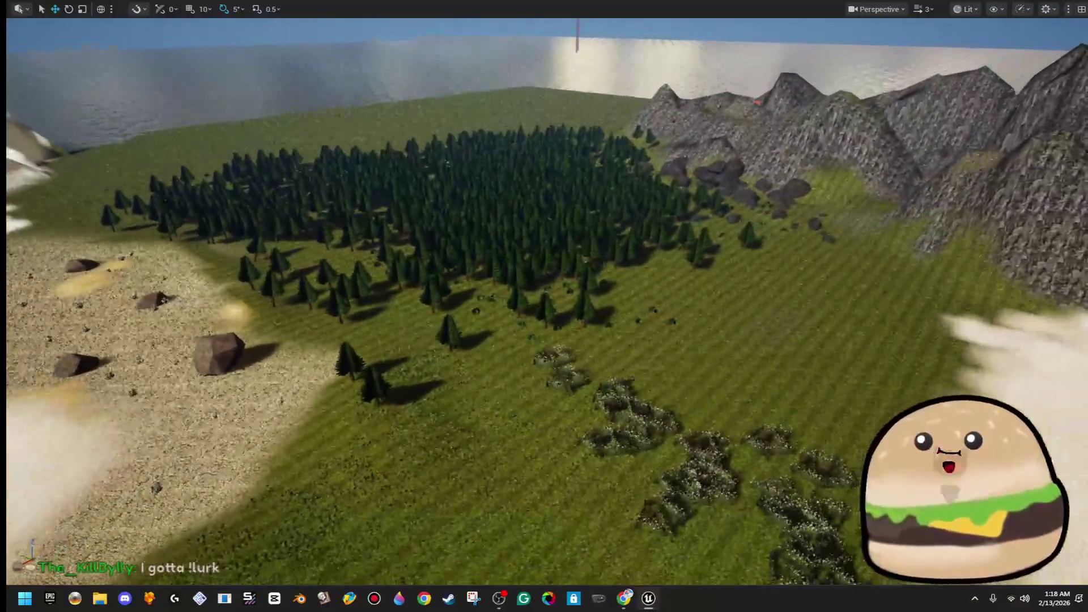
pyautogui.press('s')
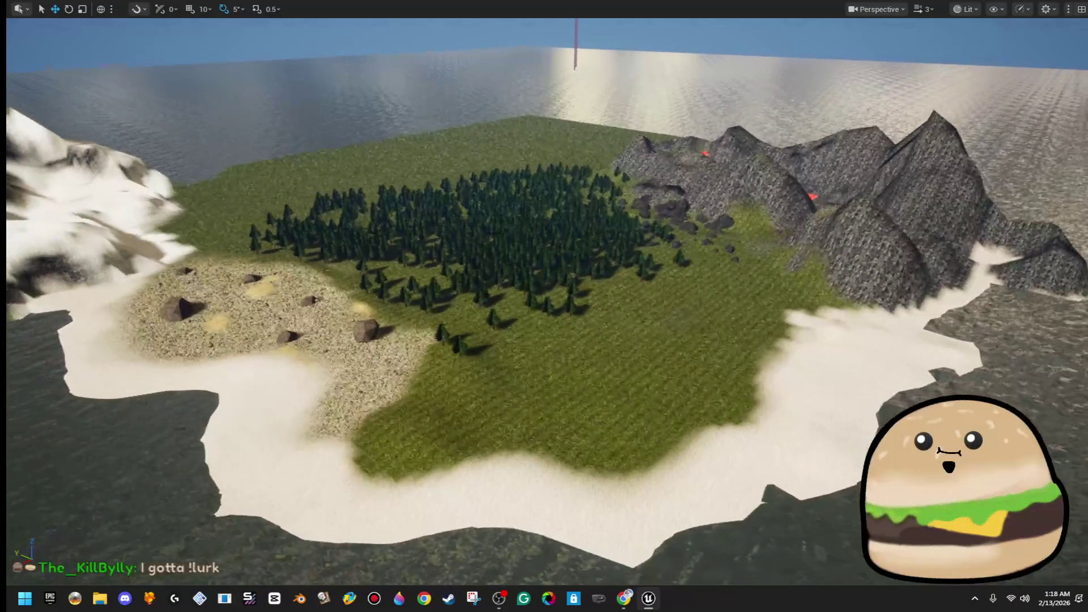
pyautogui.press('s')
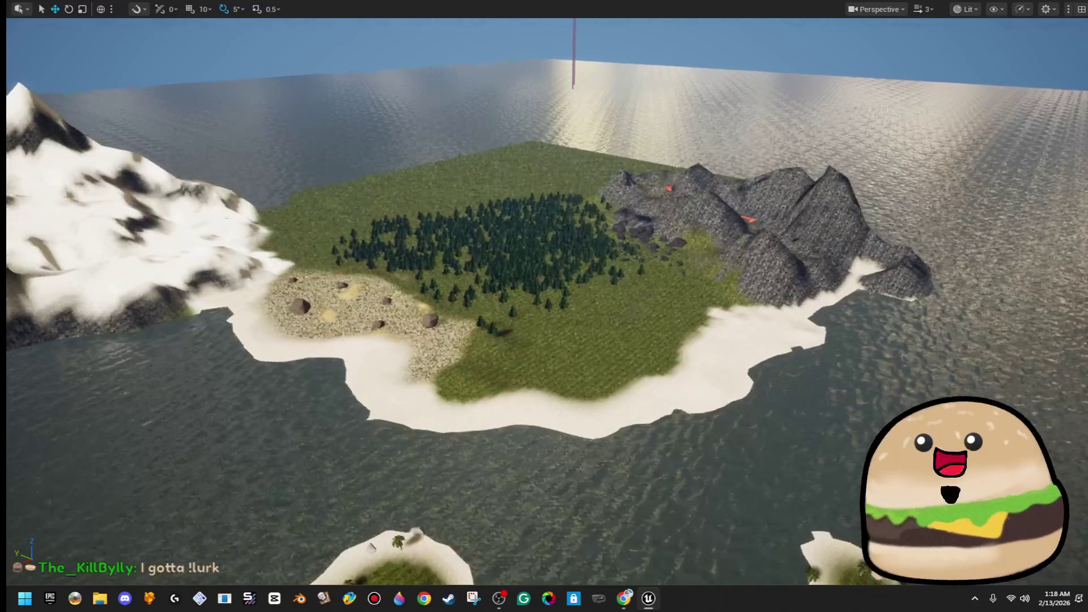
pyautogui.press('w')
pyautogui.press('a')
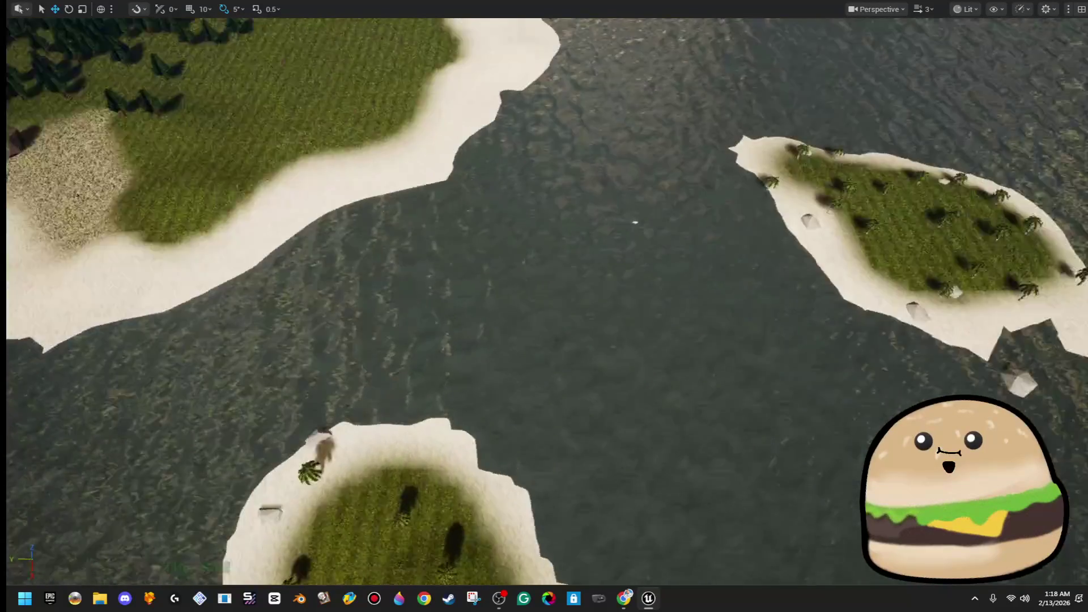
pyautogui.press('w')
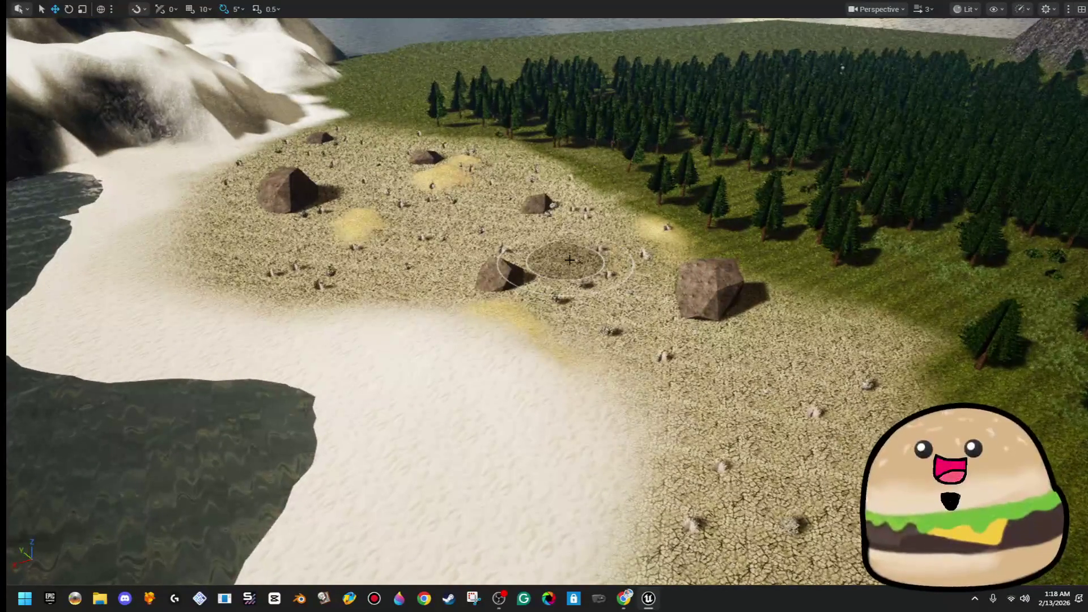
pyautogui.press('s')
pyautogui.press('F11')
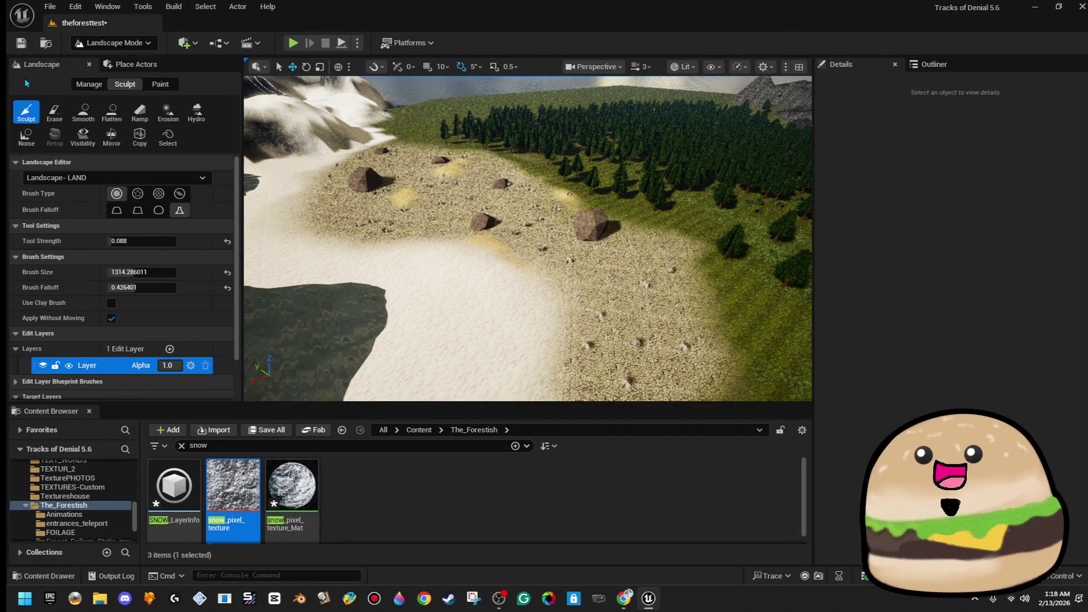
# Step: Switch to Place Actors mode and fly over the forest in among the boulders on the rocky slope
pyautogui.click(116, 66)
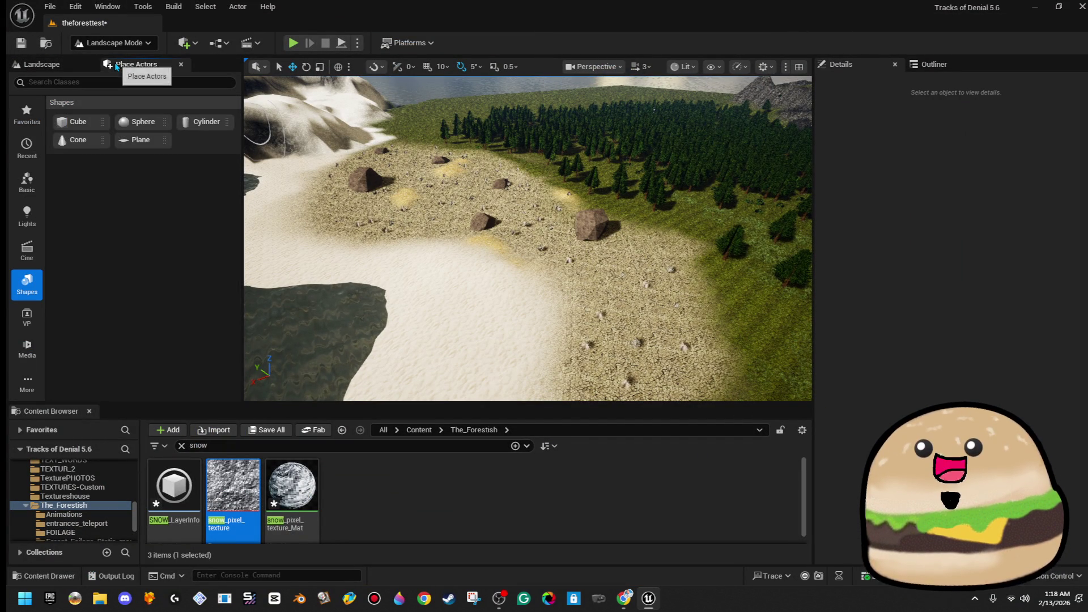
pyautogui.press('w')
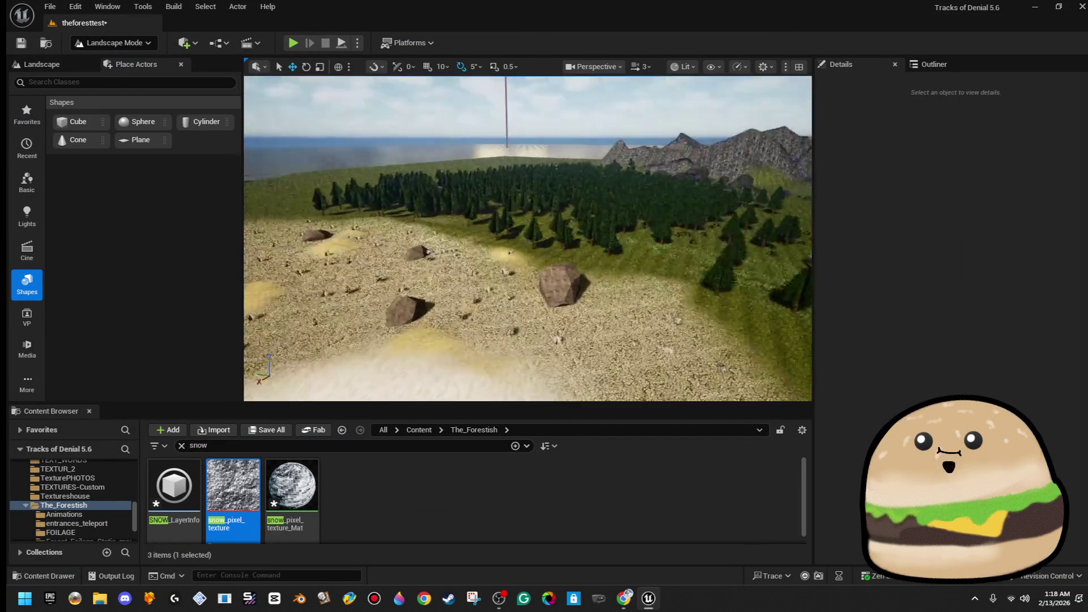
pyautogui.press('w')
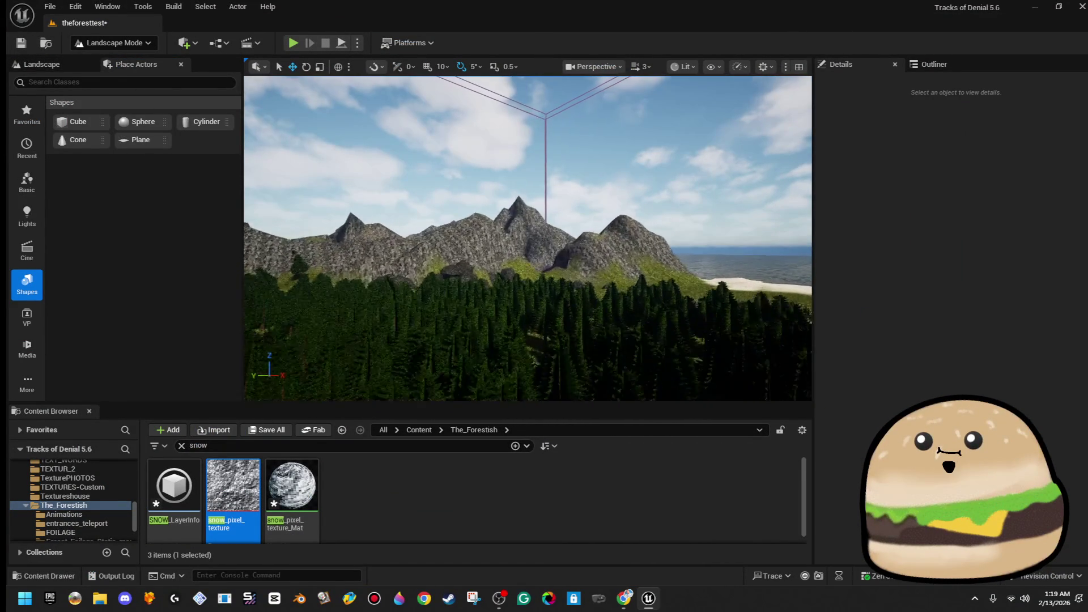
pyautogui.press('w')
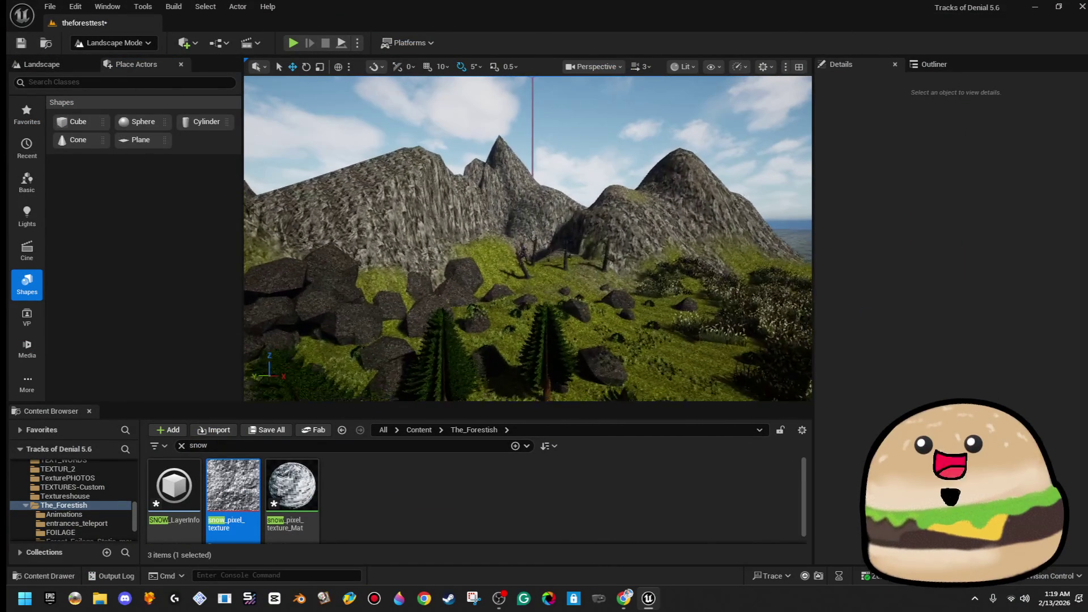
pyautogui.press('w')
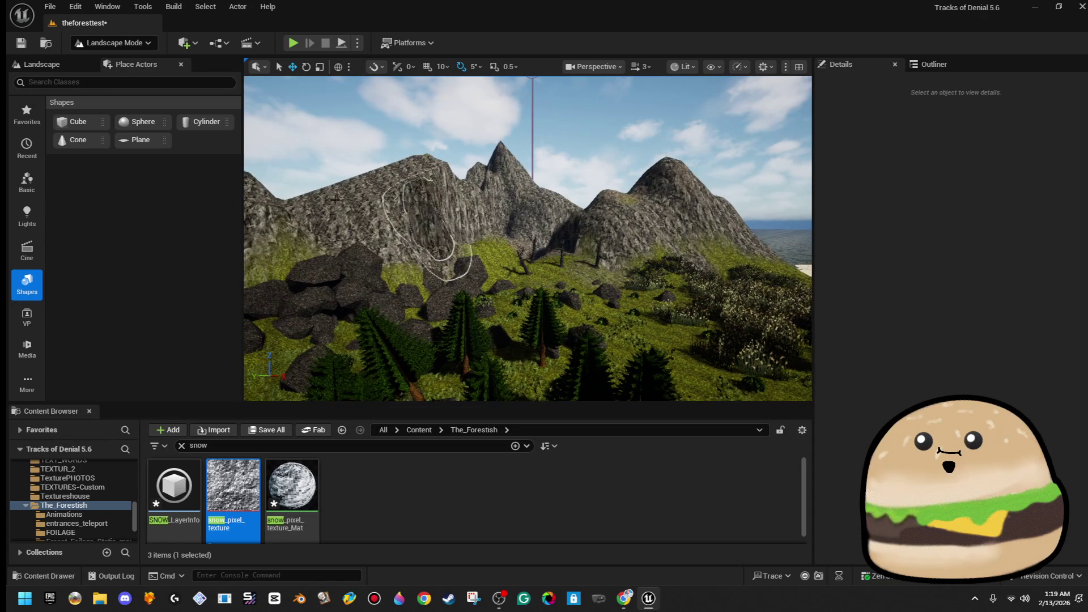
pyautogui.press('w')
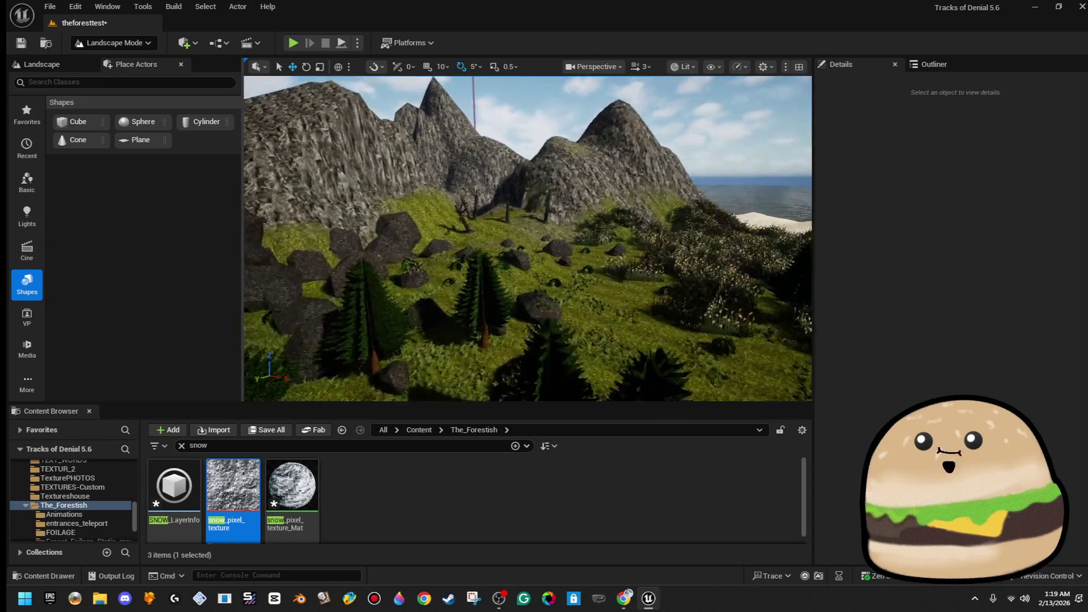
pyautogui.press('w')
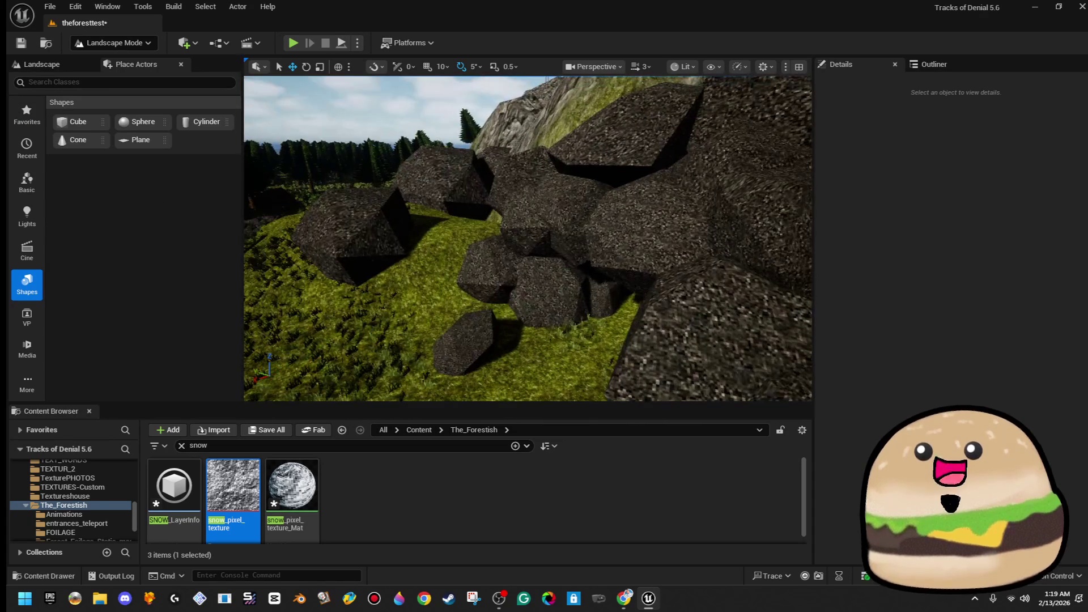
pyautogui.click(111, 43)
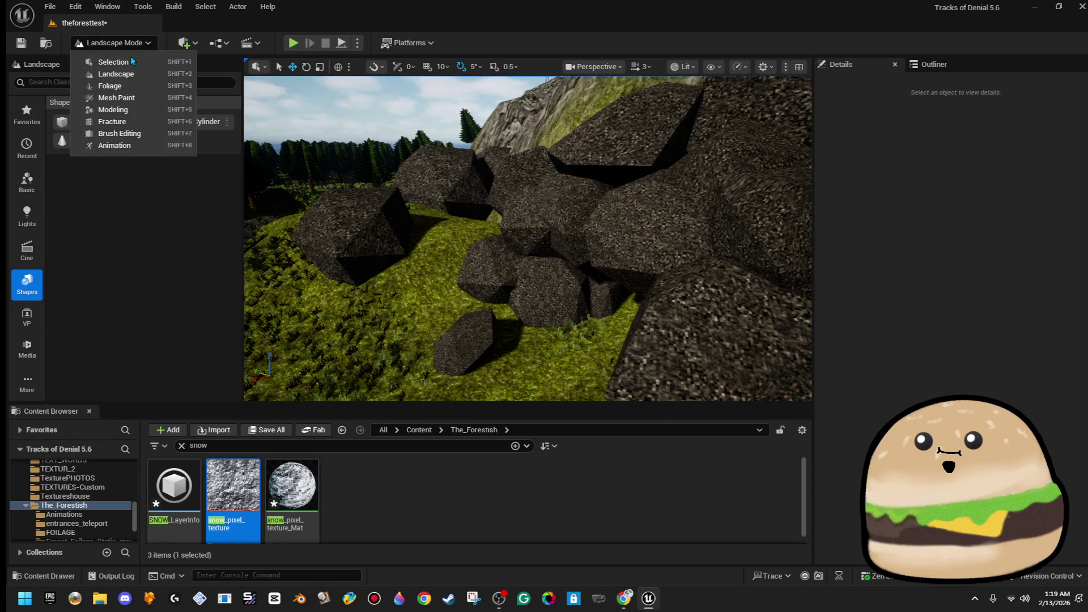
# Step: In Selection mode, pick and frame a boulder, then filter its Details to 'cull' properties
pyautogui.click(134, 64)
pyautogui.click(527, 215)
pyautogui.press('f')
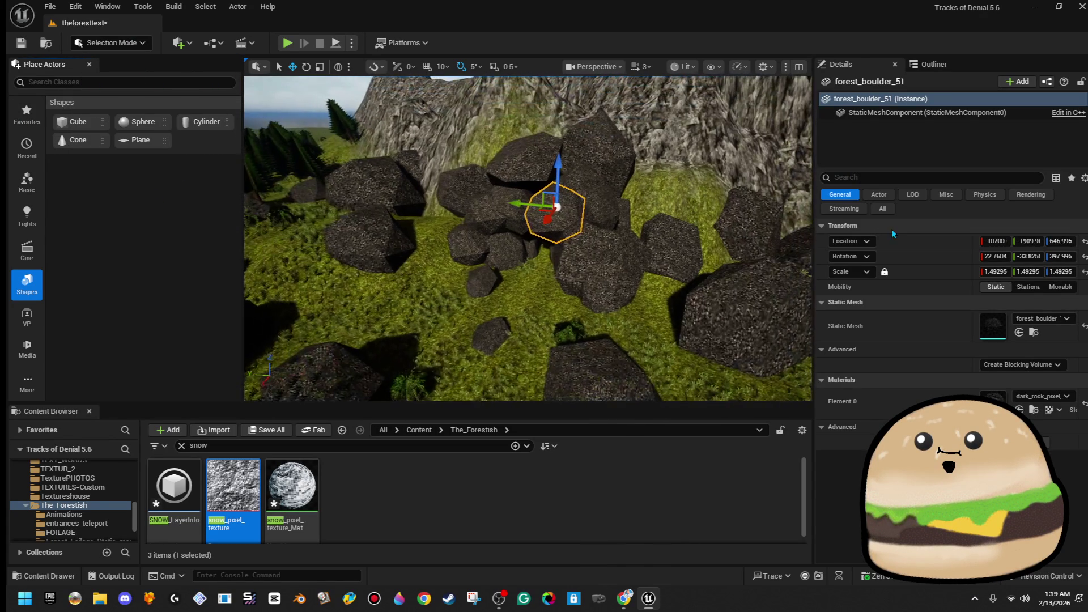
pyautogui.click(910, 179)
pyautogui.write('cull')
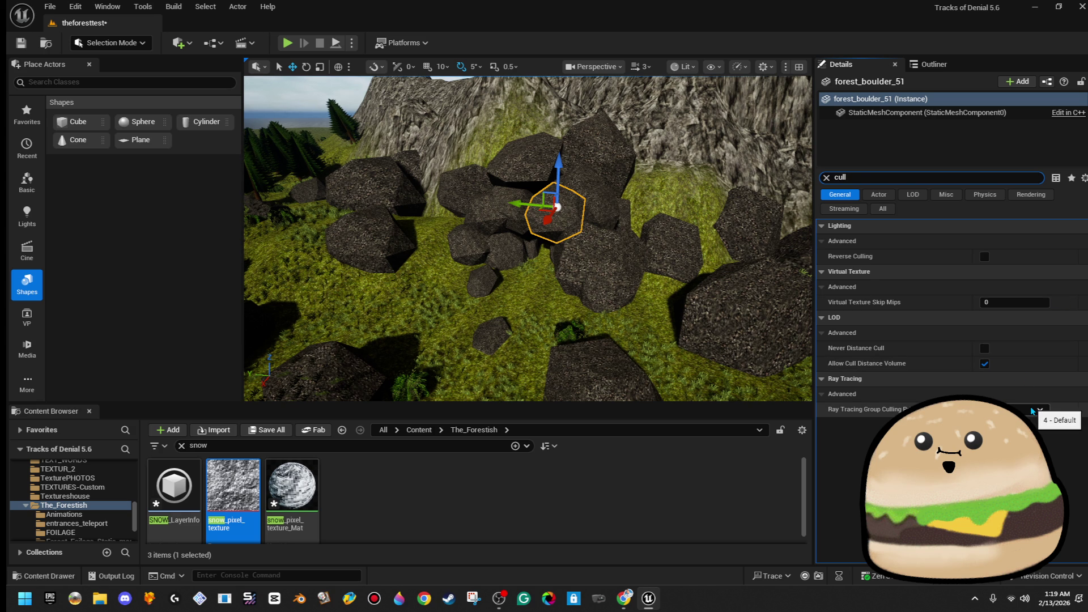
pyautogui.scroll(1, 737, 340)
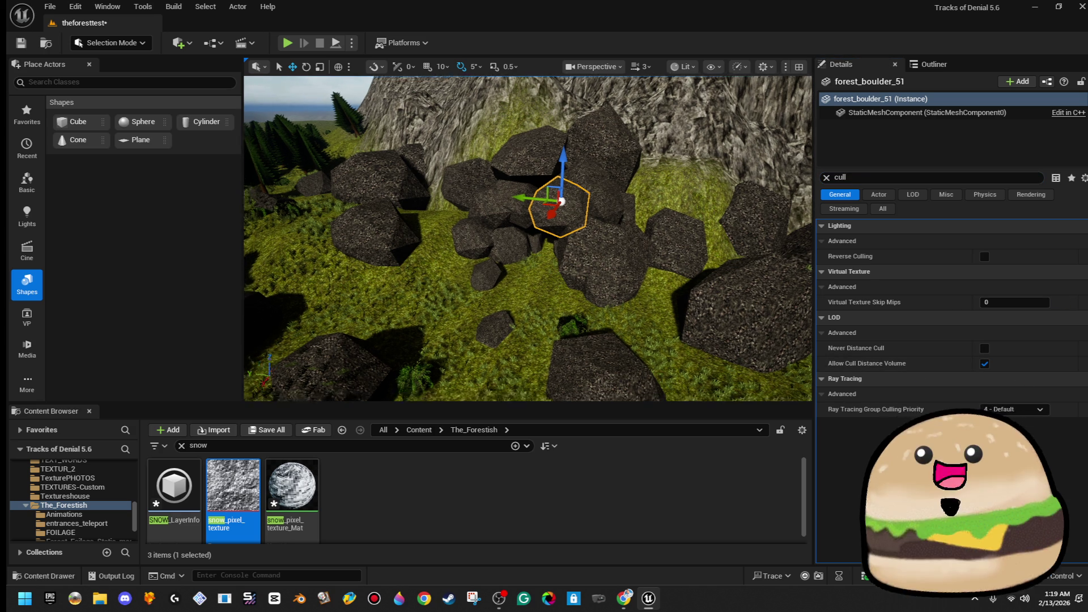
pyautogui.moveTo(550, 255)
pyautogui.mouseDown()
pyautogui.moveTo(542, 340)
pyautogui.moveTo(524, 179)
pyautogui.mouseUp()
# Step: Inspect the CullDistanceVolume, sky sphere, PostProcessVolume, then boulder forest_boulder_9
pyautogui.click(584, 96)
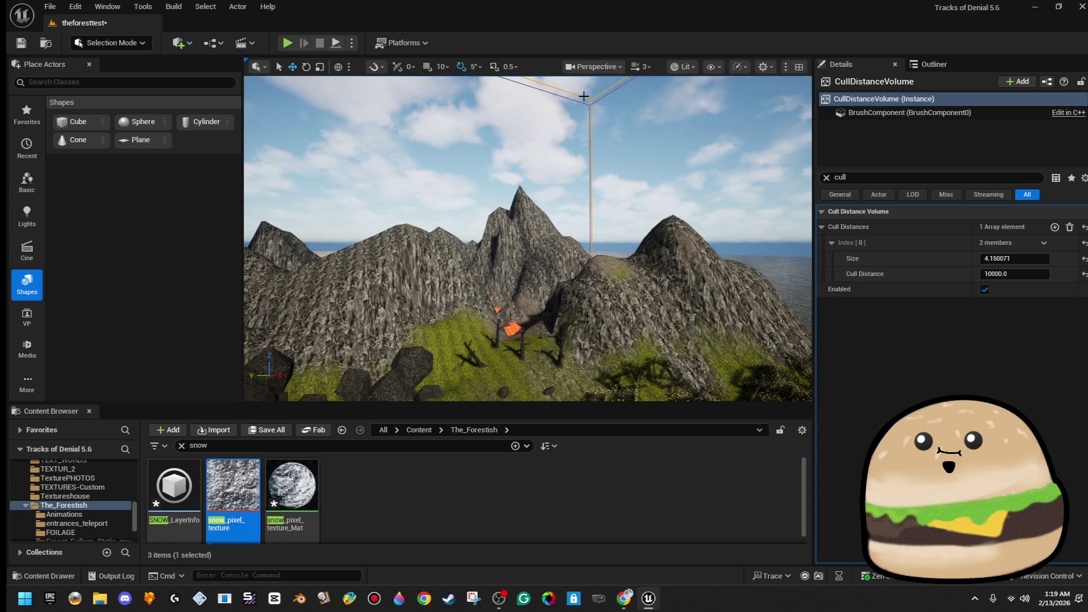
pyautogui.click(581, 111)
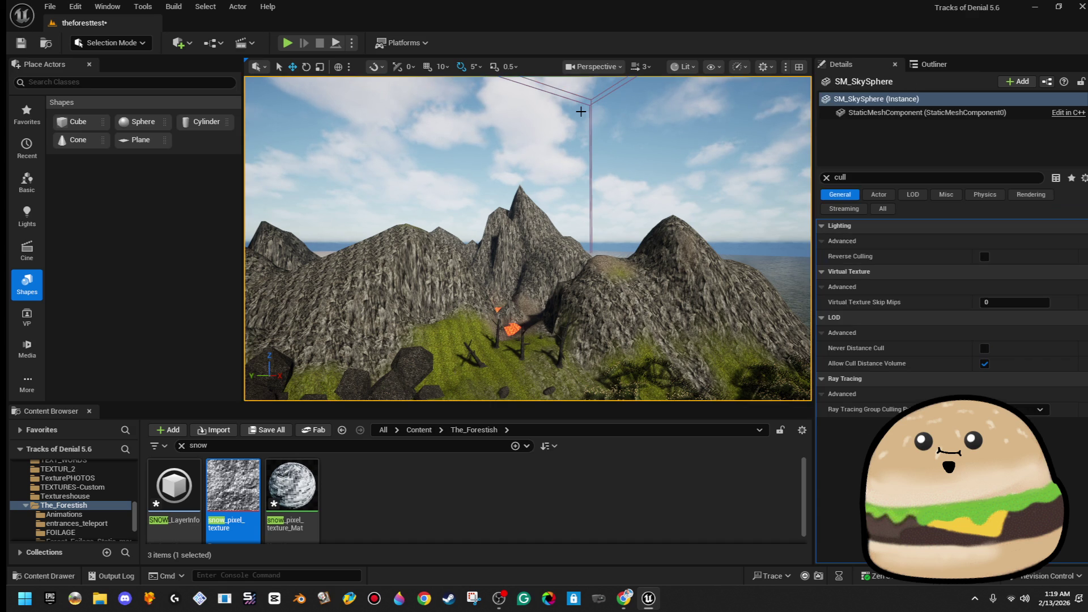
pyautogui.click(581, 111)
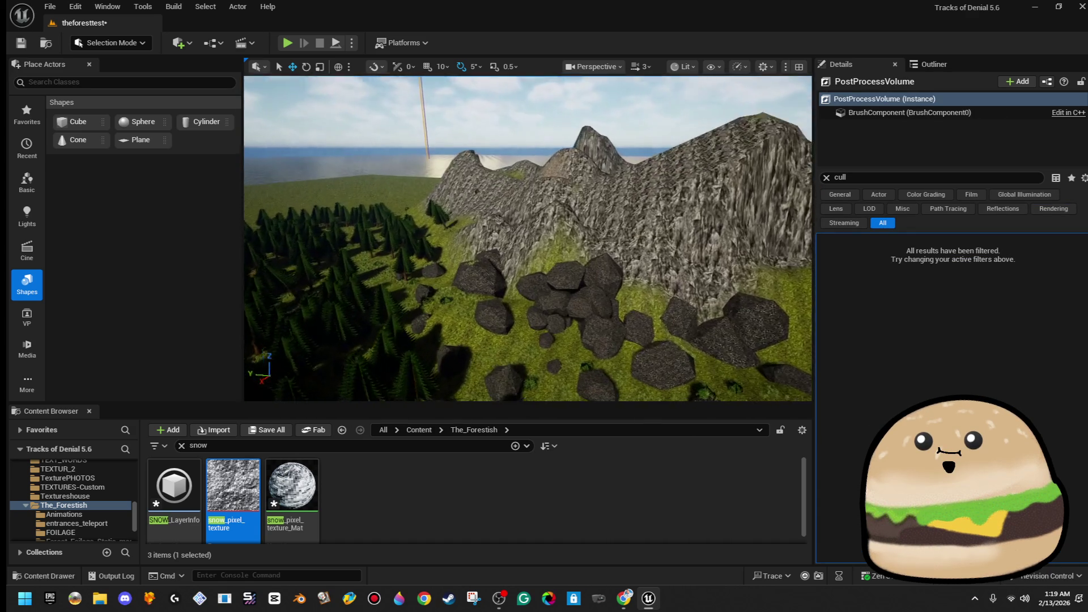
pyautogui.click(606, 196)
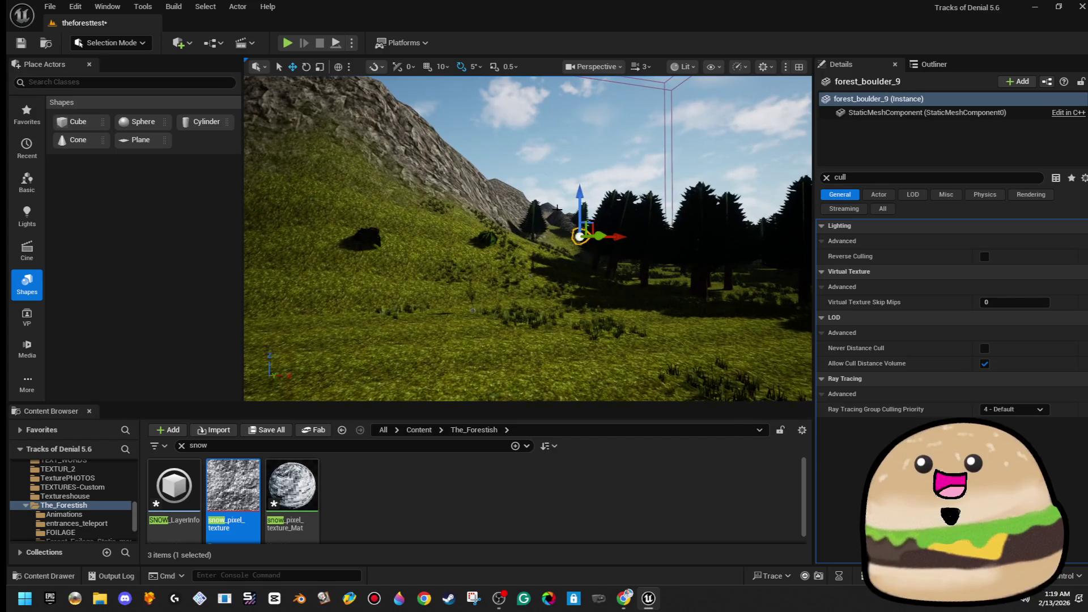
# Step: Select pine tree forest-tree_2d1389, dismiss its context menu, and fly over the forest toward the beach
pyautogui.click(619, 229)
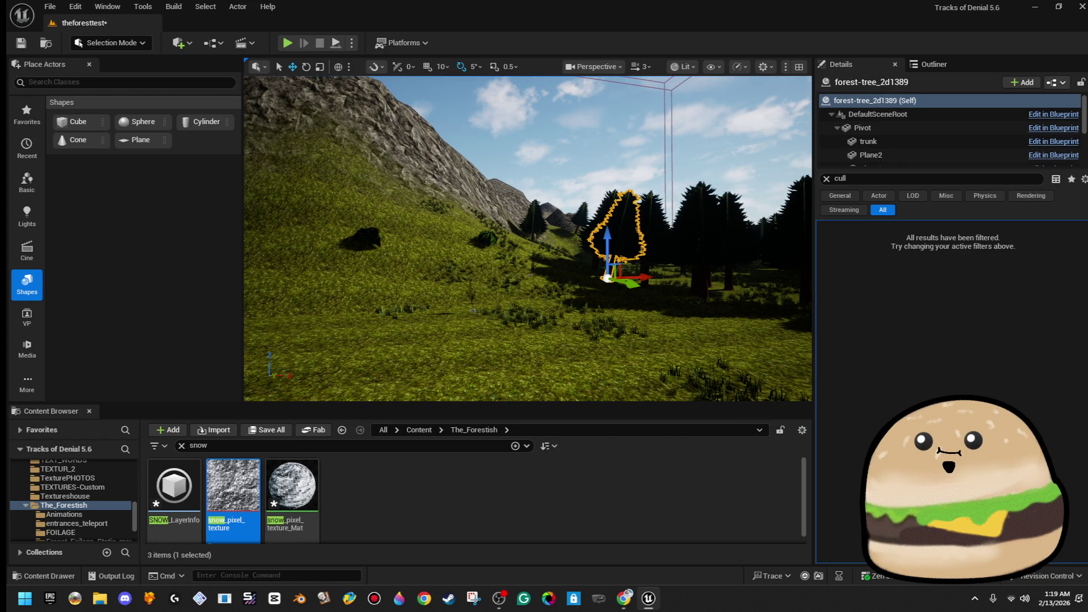
pyautogui.rightClick(618, 206)
pyautogui.click(675, 258)
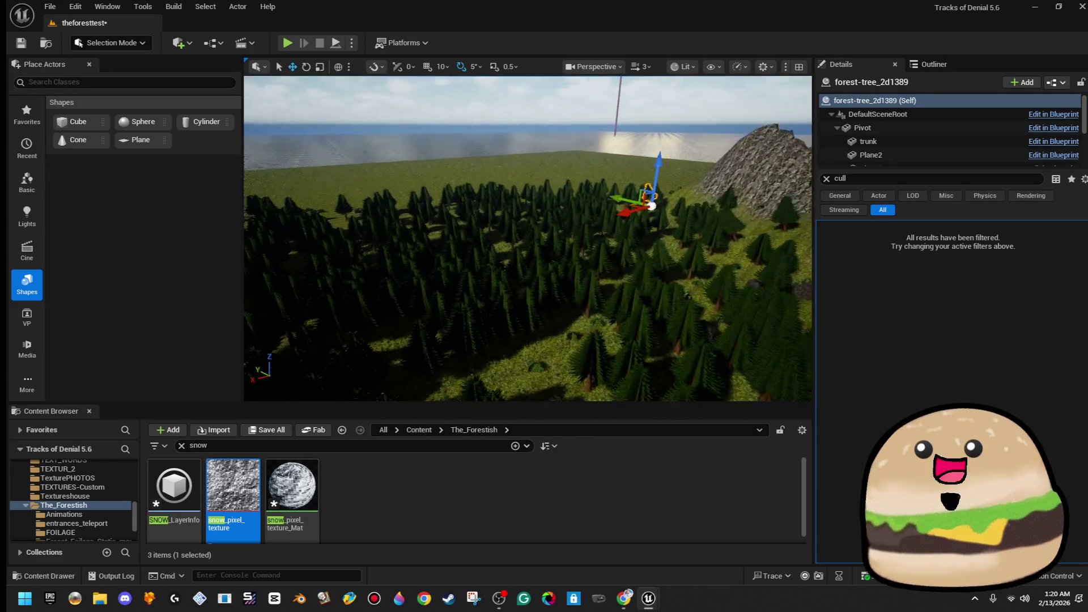
pyautogui.moveTo(527, 273); pyautogui.dragTo(399, 247)
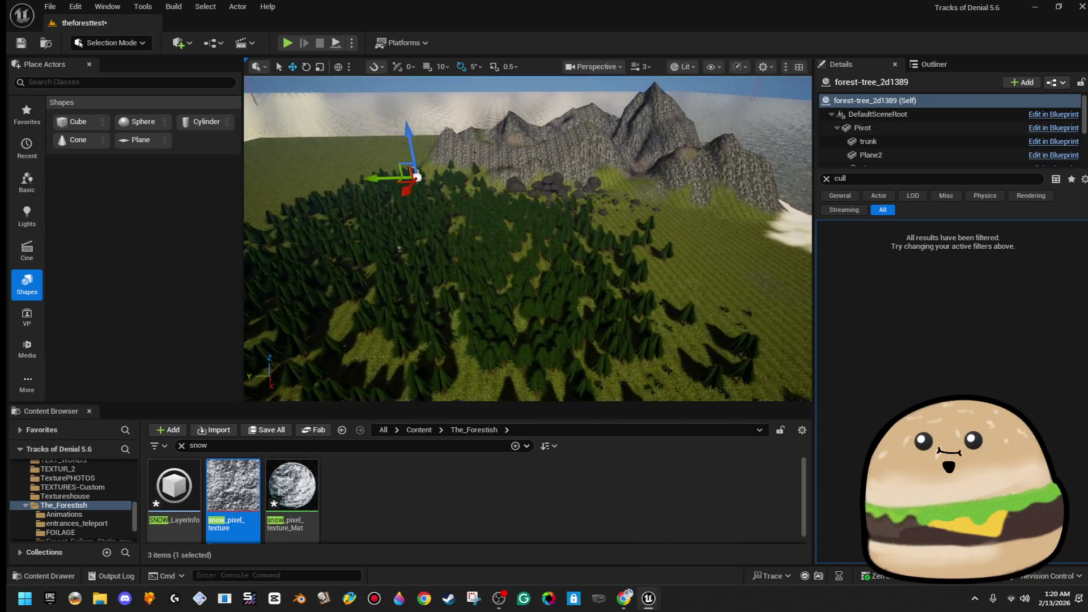
pyautogui.moveTo(378, 184)
pyautogui.mouseDown()
pyautogui.moveTo(378, 105)
pyautogui.moveTo(198, 116)
pyautogui.moveTo(215, 114)
pyautogui.mouseUp()
# Step: Select beach boulder forest_boulder_122 and review its ray tracing culling priority choices
pyautogui.click(628, 255)
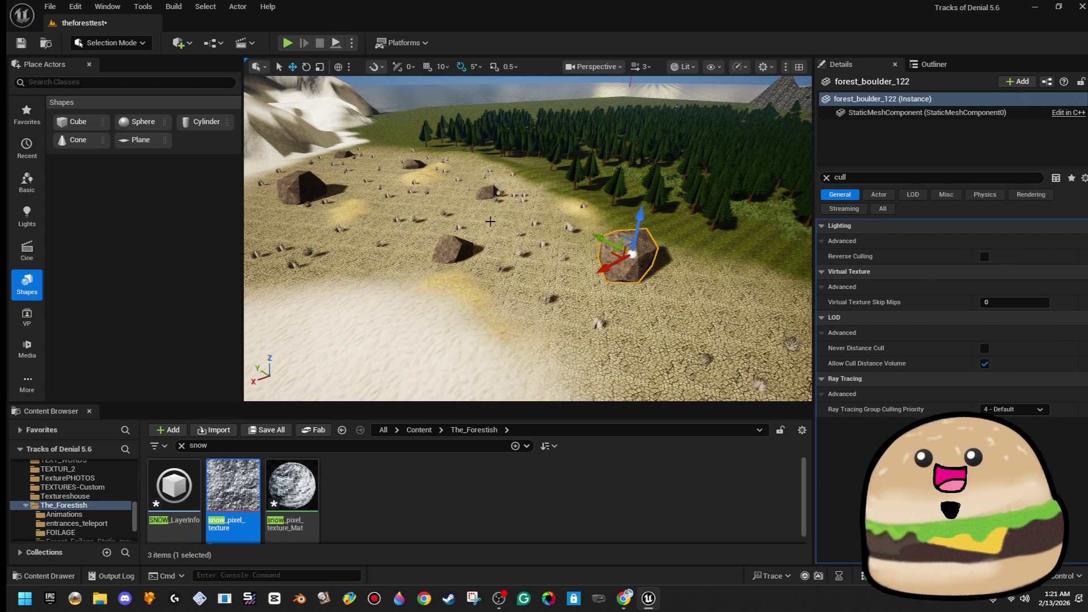
pyautogui.scroll(6, 490, 221)
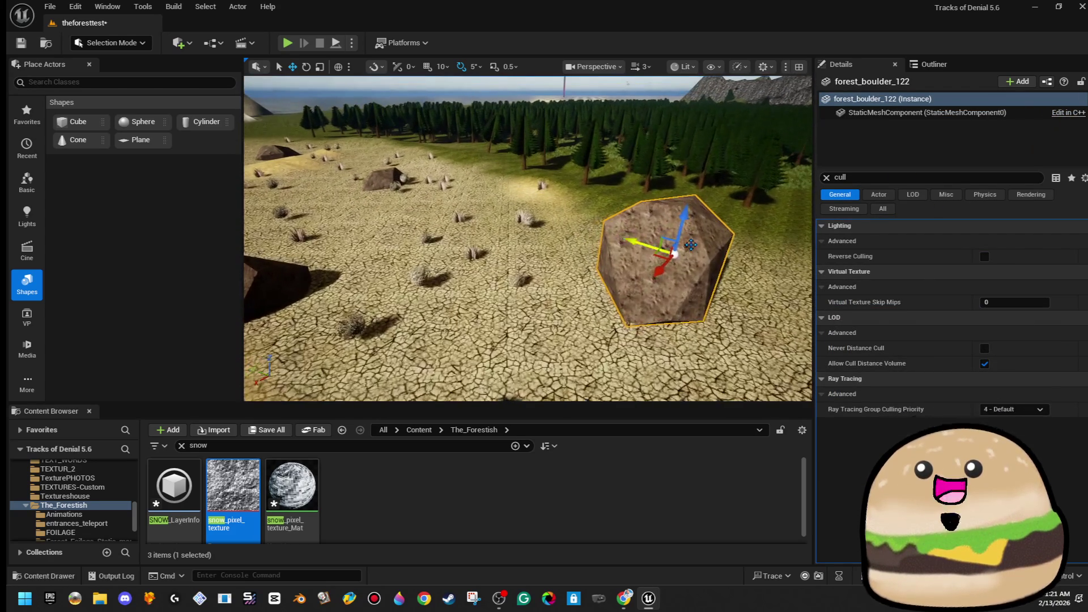
pyautogui.click(1041, 410)
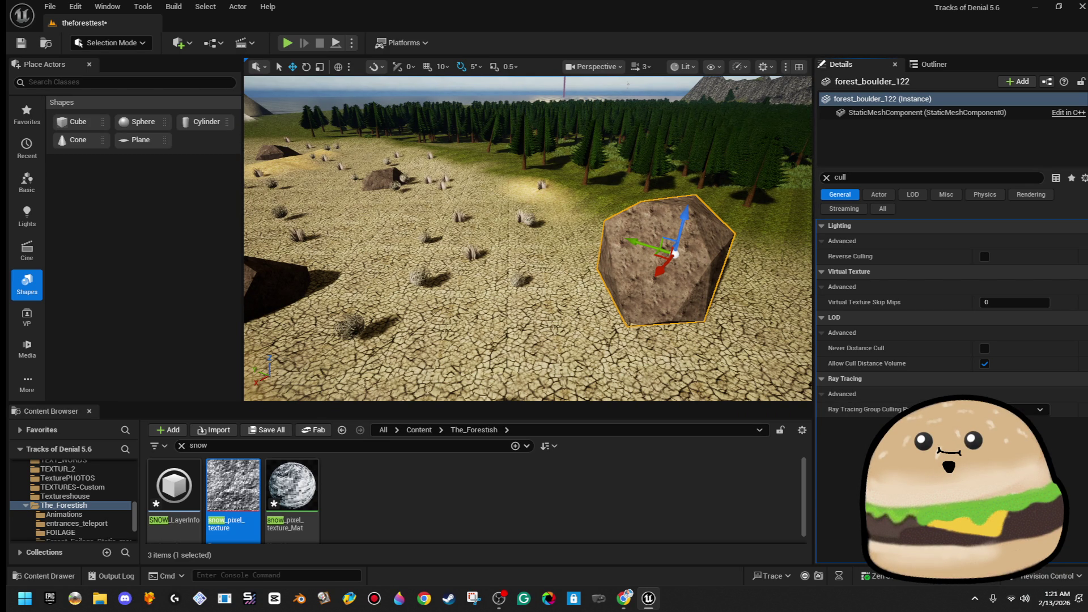
pyautogui.scroll(-5, 528, 238)
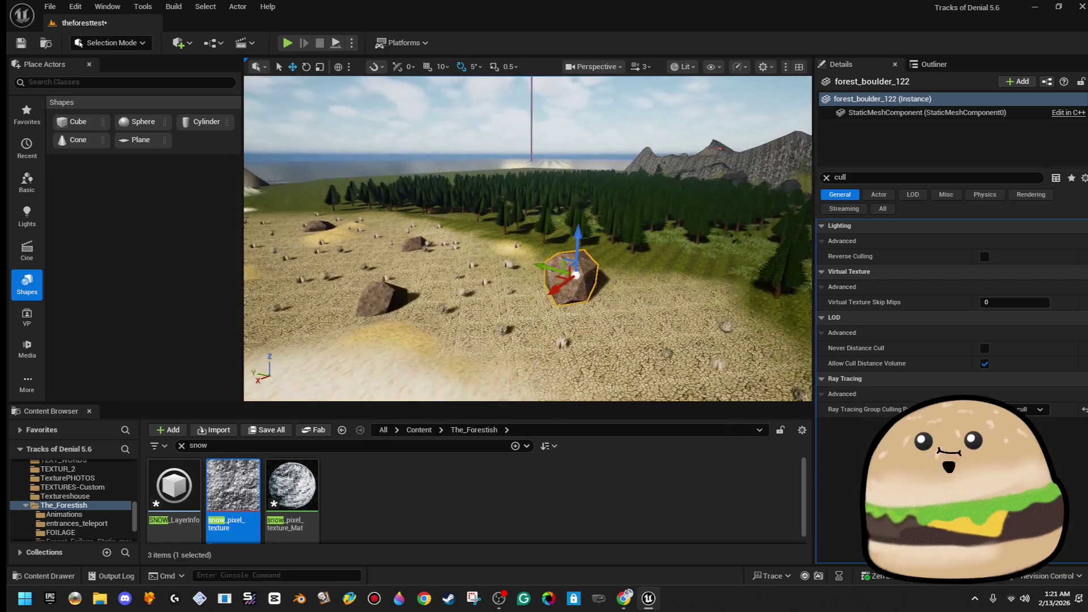
pyautogui.scroll(-10, 527, 238)
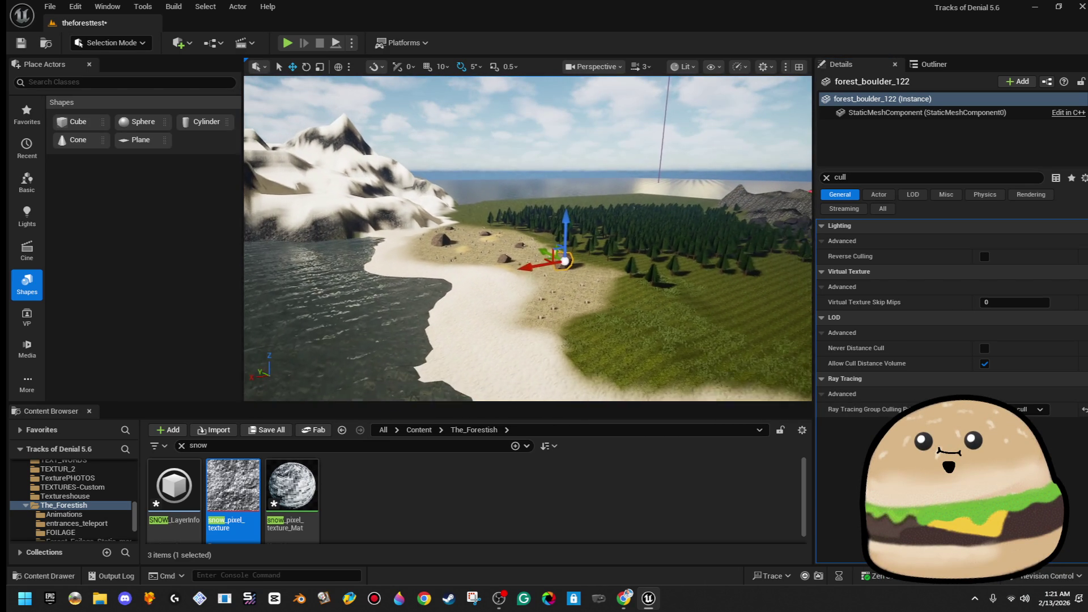
pyautogui.scroll(5, 527, 238)
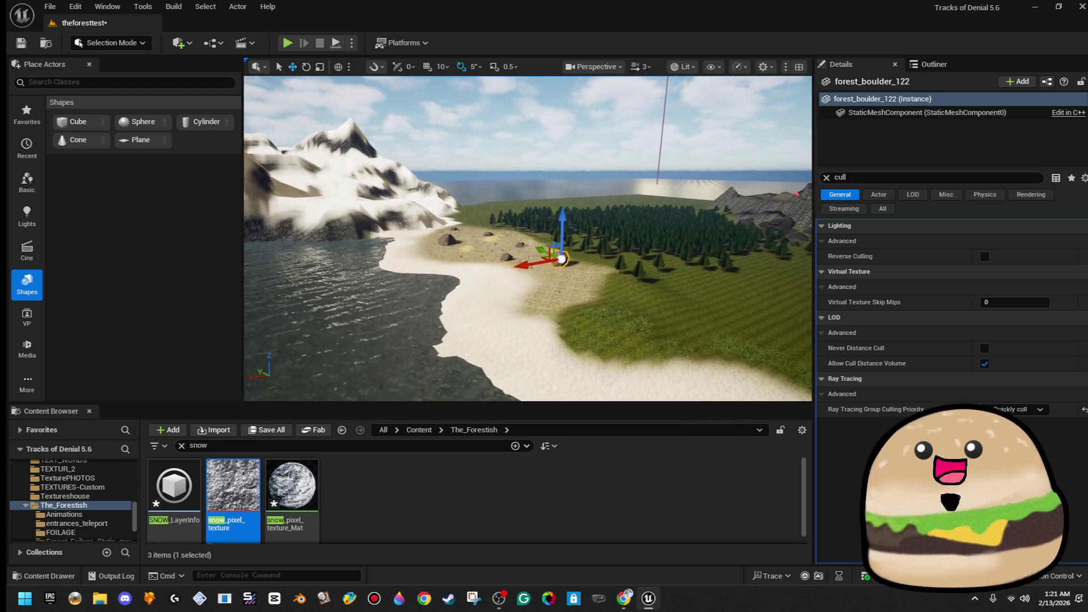
pyautogui.scroll(5, 528, 238)
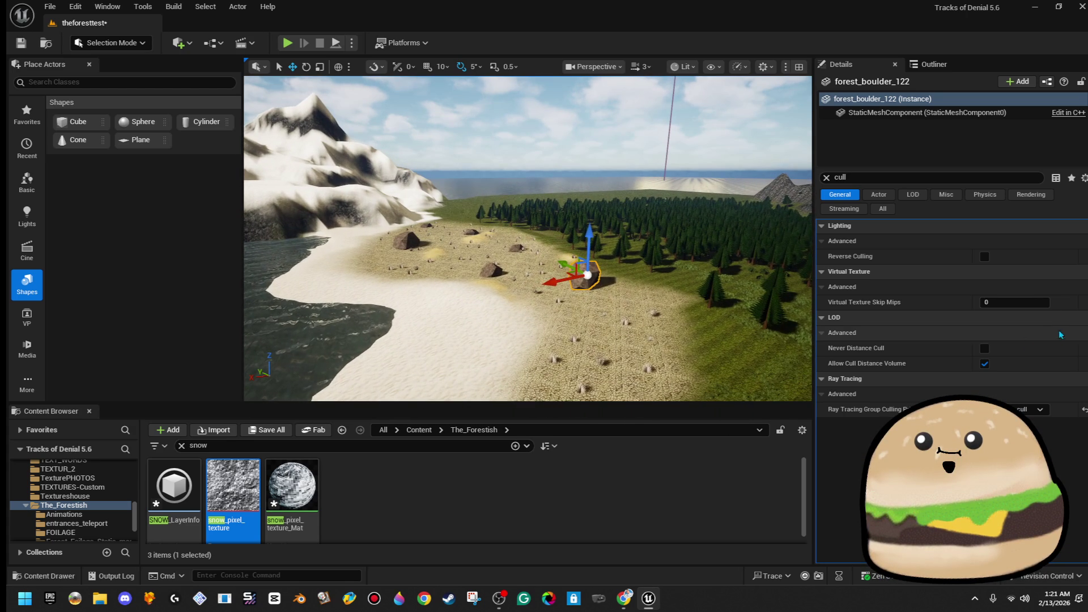
# Step: Toggle Reverse Culling, frame the boulder, re-enable Allow Cull Distance Volume, and show all property categories
pyautogui.click(985, 257)
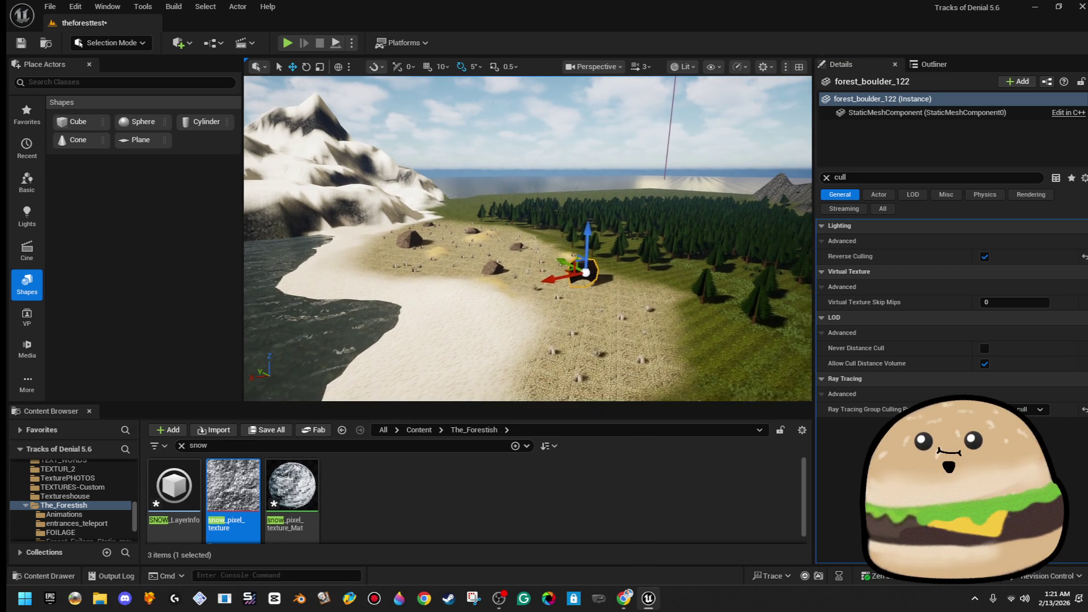
pyautogui.press('f')
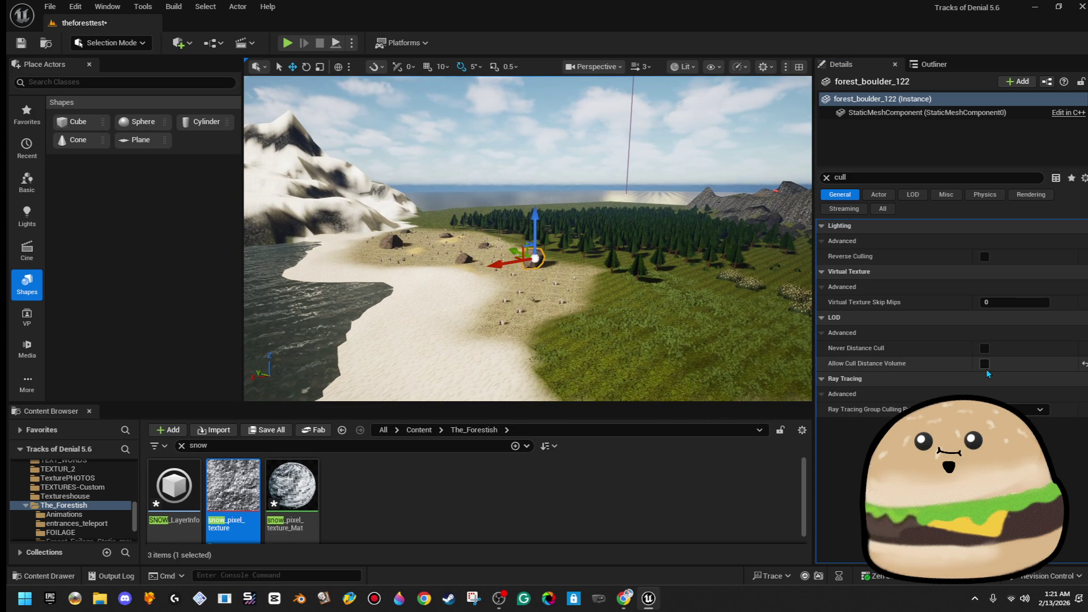
pyautogui.click(985, 364)
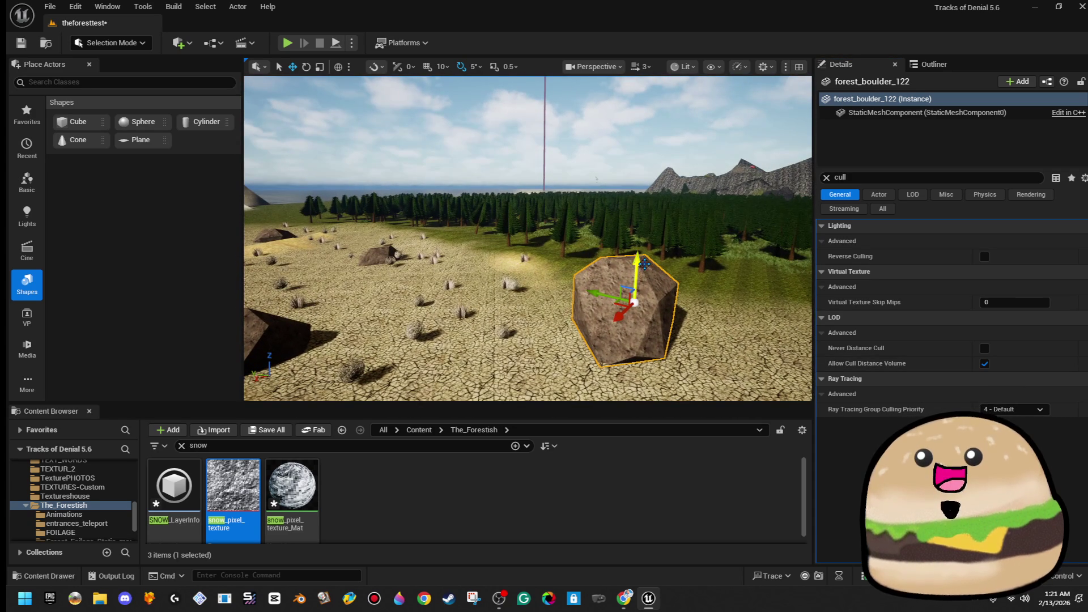
pyautogui.click(886, 212)
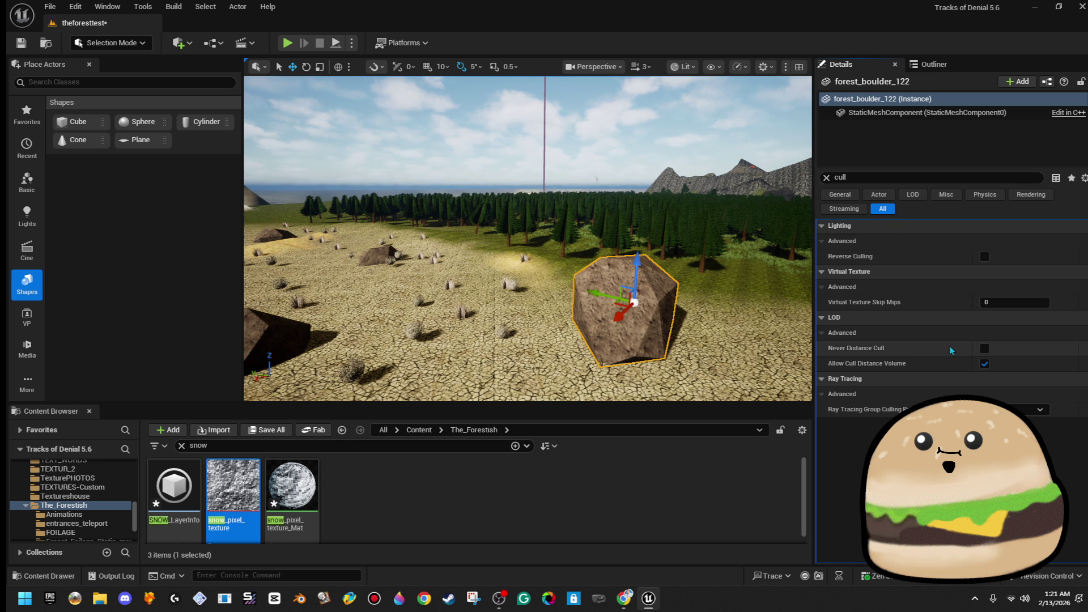